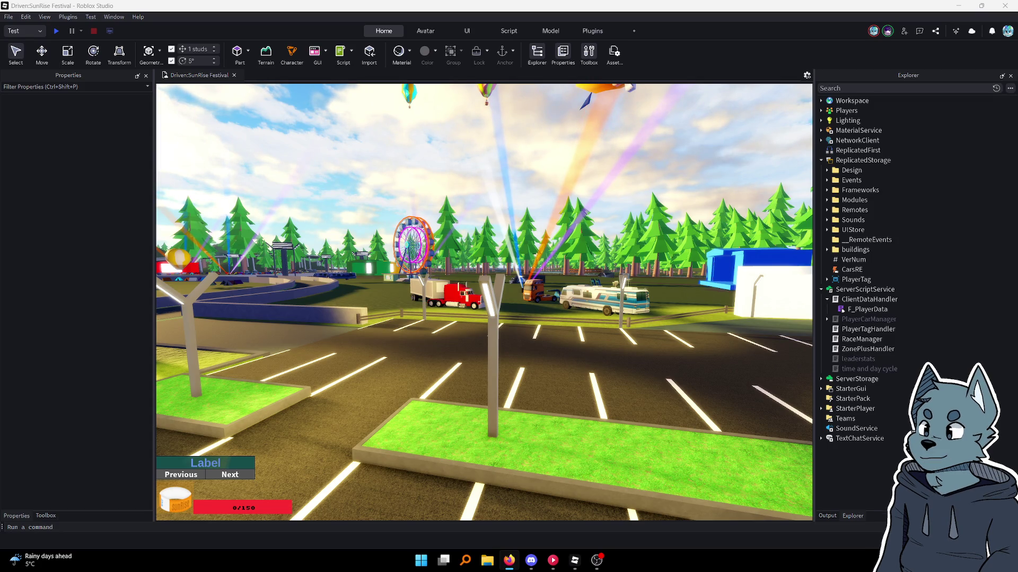
Switch from Roblox Studio to the Firefox window showing the Trello card 'Dealership UI - Improvements'
key("alt+Tab")
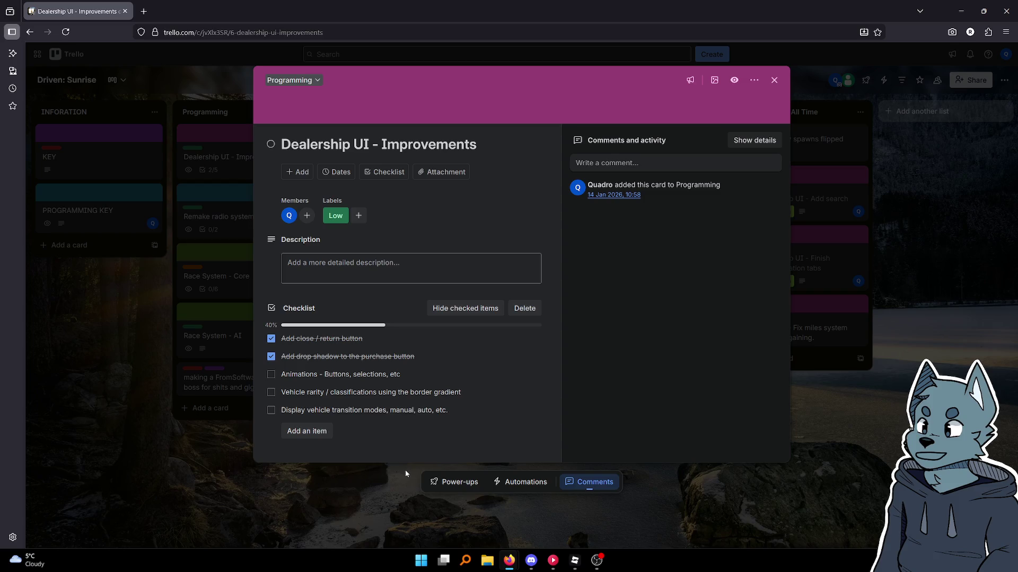
Close the 'Dealership UI - Improvements' card detail to get back to the full board
left_click(870, 399)
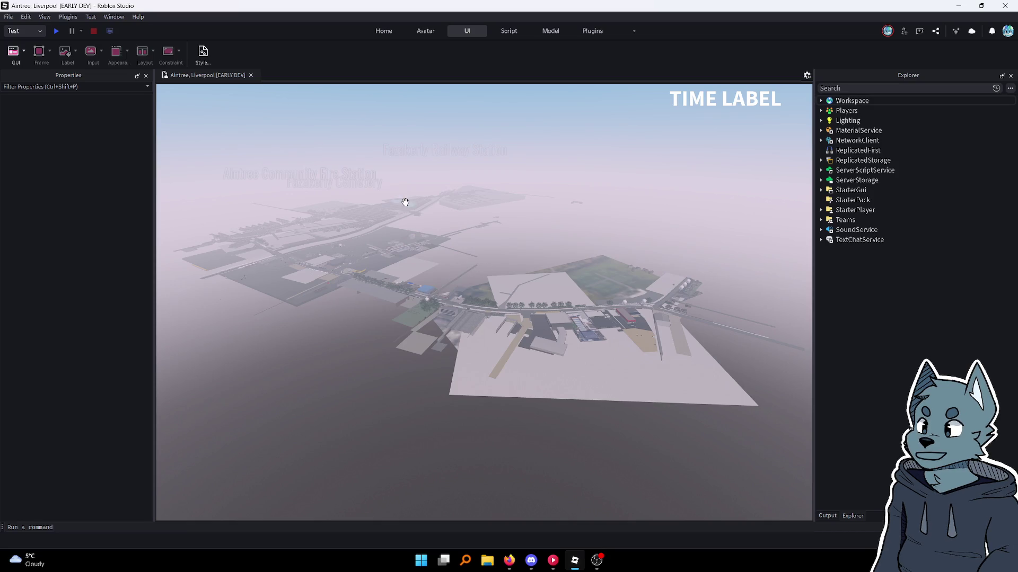
Zoom the viewport from the Aintree map overview down to street level by the fire station
scroll(416, 197, "up", 5)
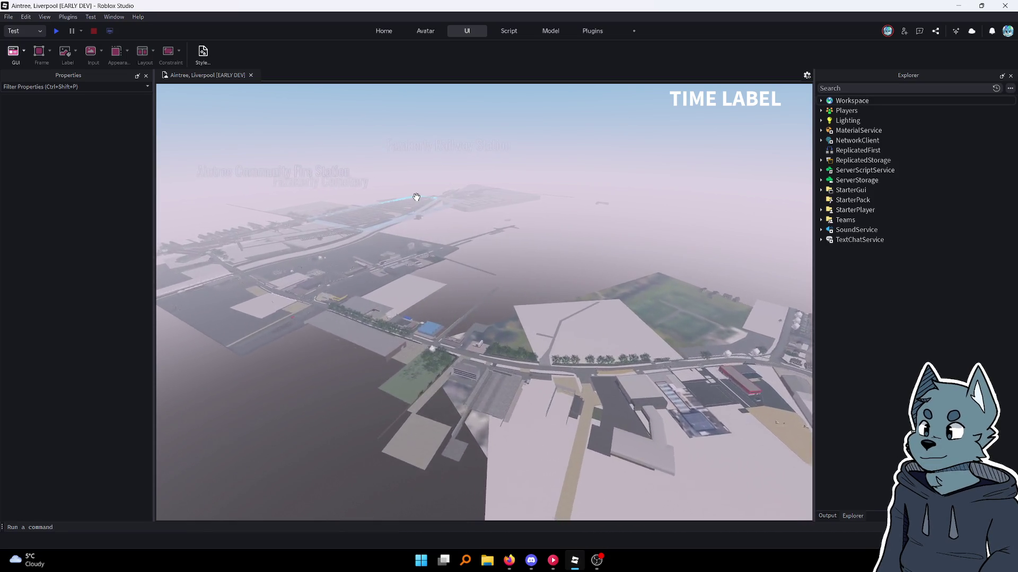
scroll(416, 198, "up", 5)
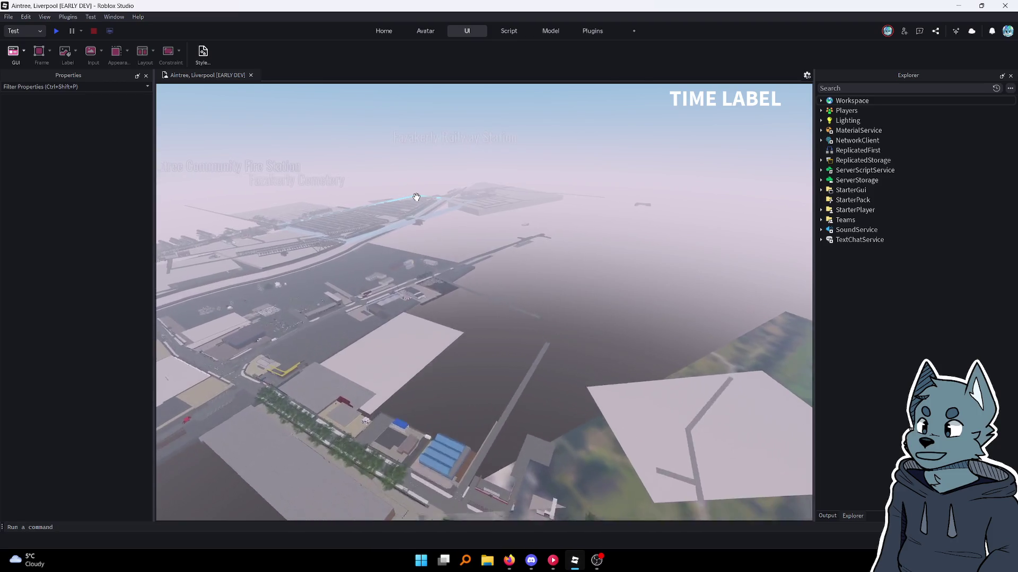
scroll(416, 197, "up", 5)
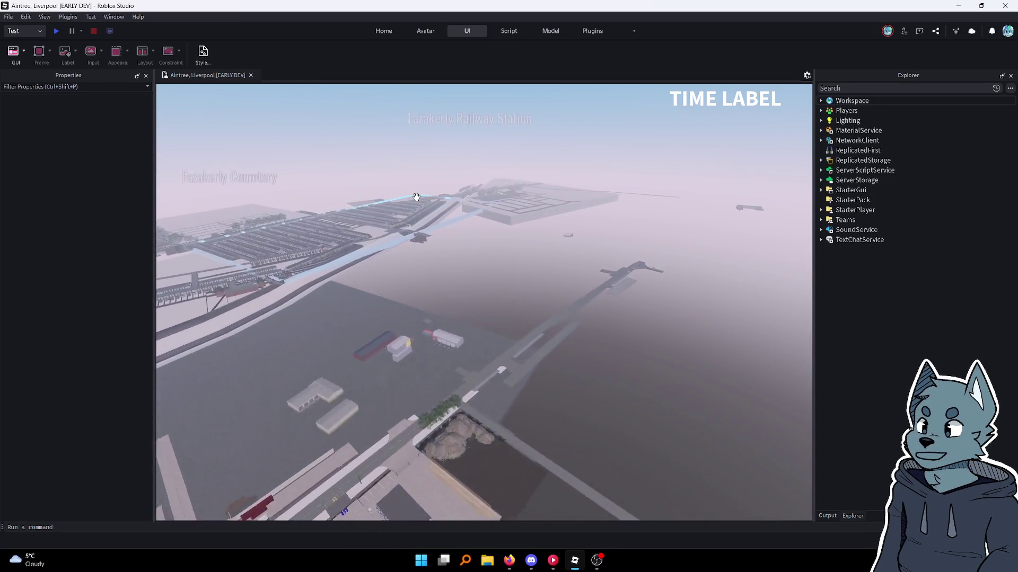
scroll(457, 180, "up", 5)
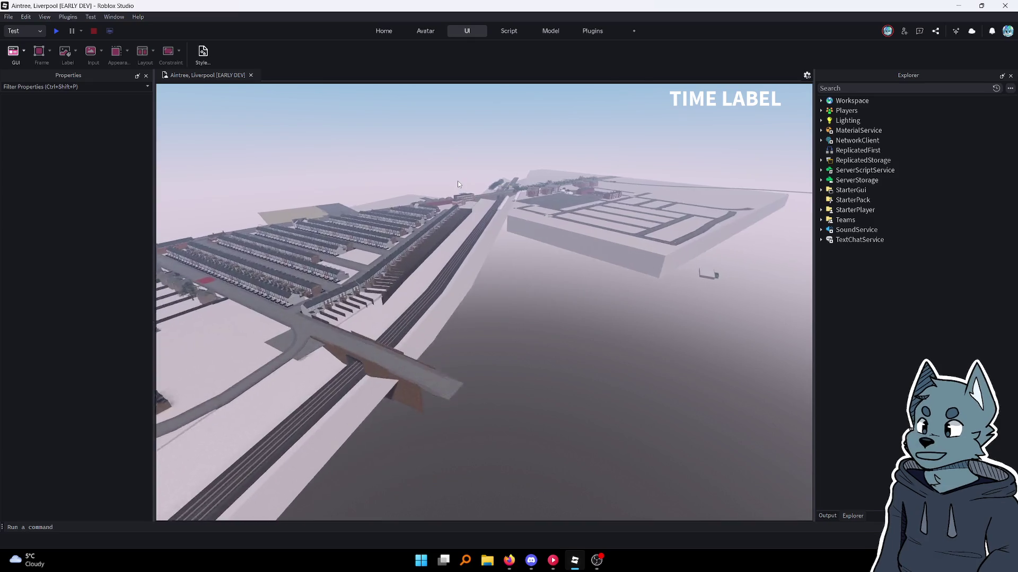
scroll(457, 182, "up", 5)
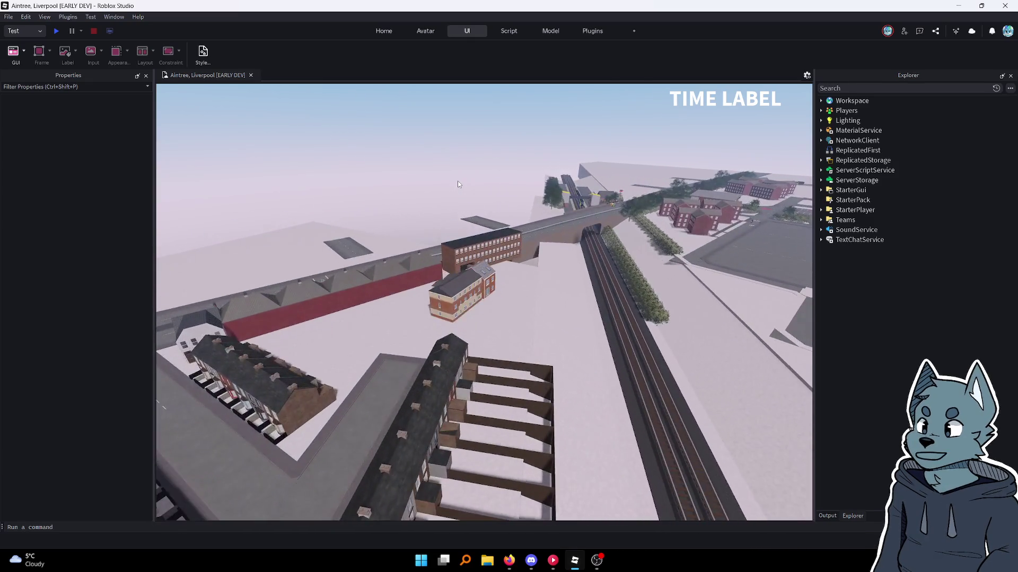
scroll(494, 331, "up", 5)
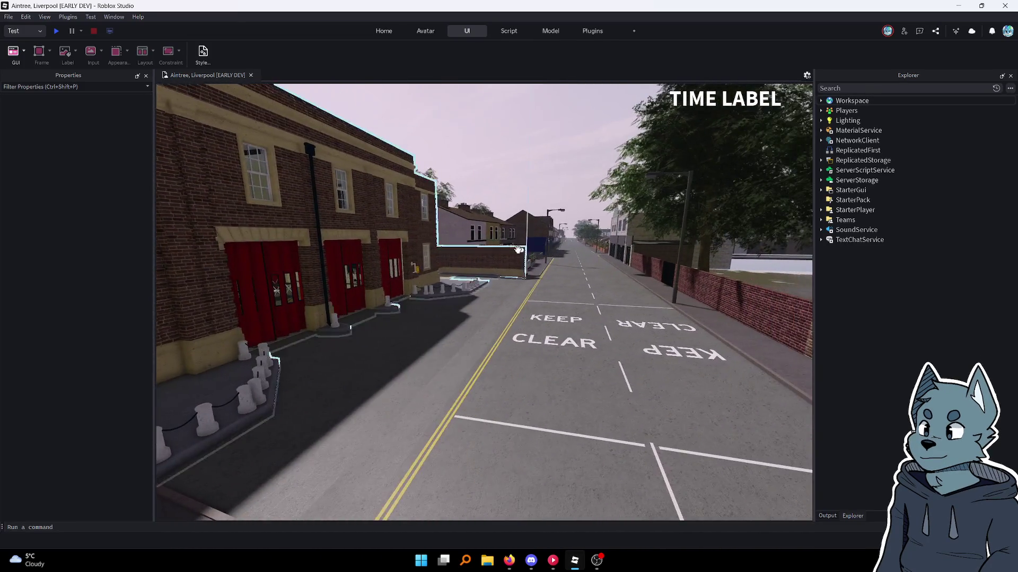
Open the F_PNC module script from ReplicatedStorage > Frameworks and click into Lookup's body
left_click(821, 160)
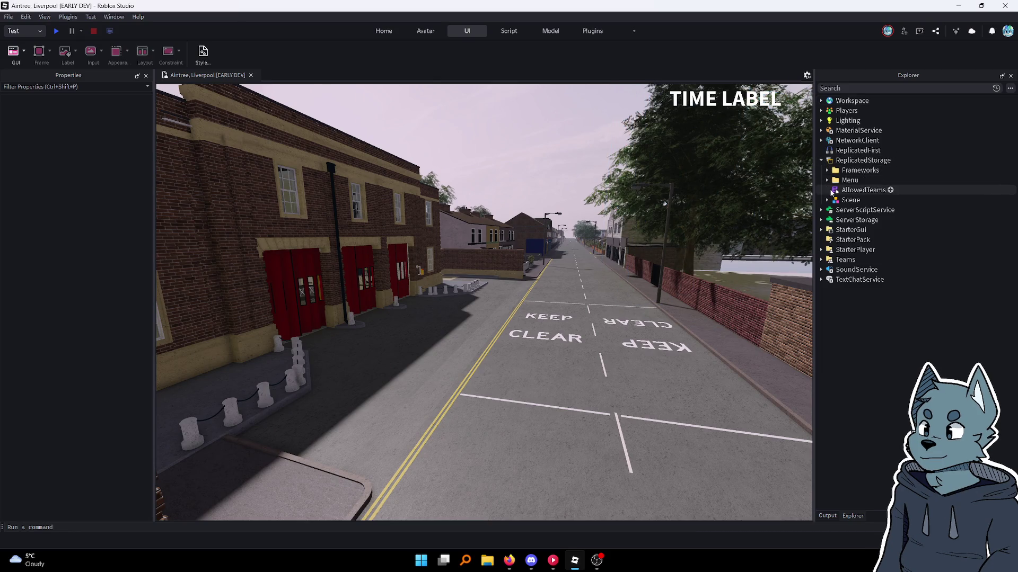
left_click(827, 170)
double_click(857, 180)
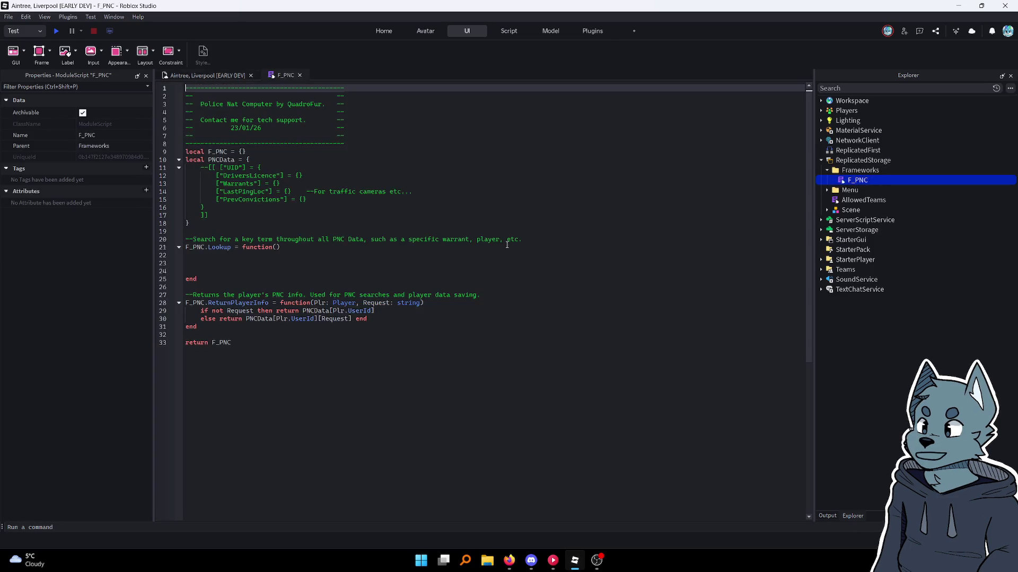
left_click(507, 245)
left_click(521, 261)
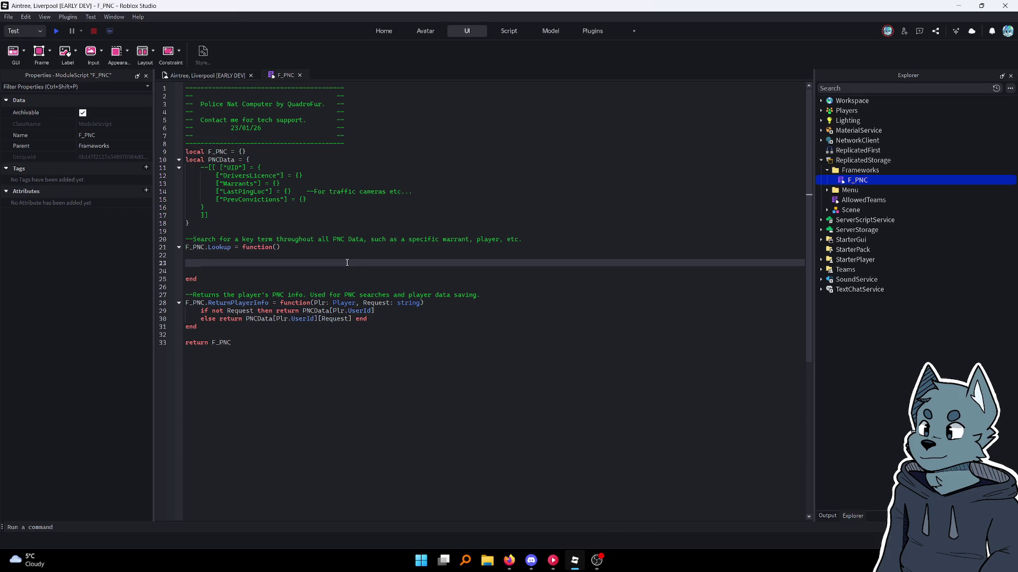
Give F_PNC.Lookup the parameter 'SearchTerm: string' and move into a blank line of its body
left_click(277, 247)
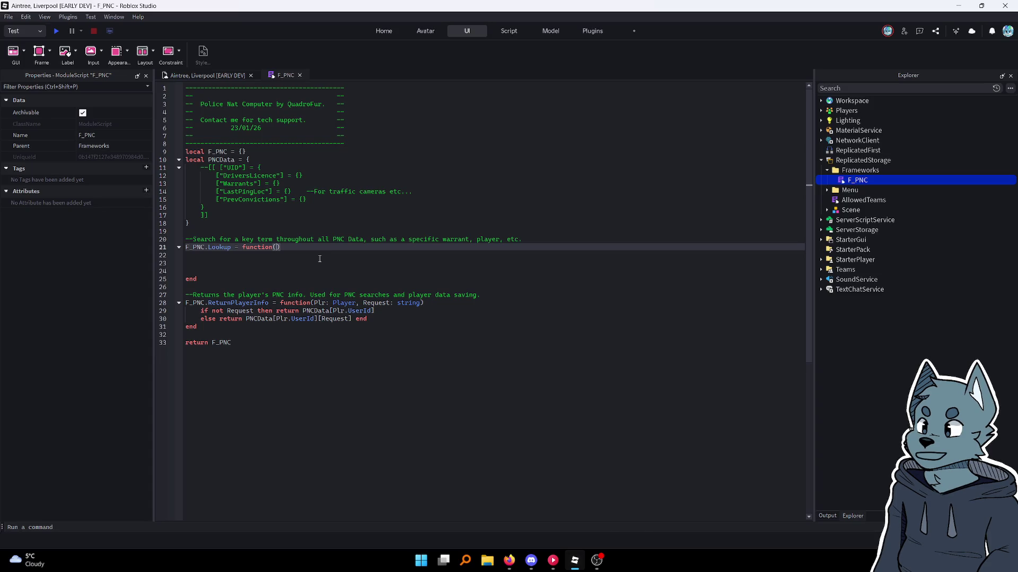
type("Sr")
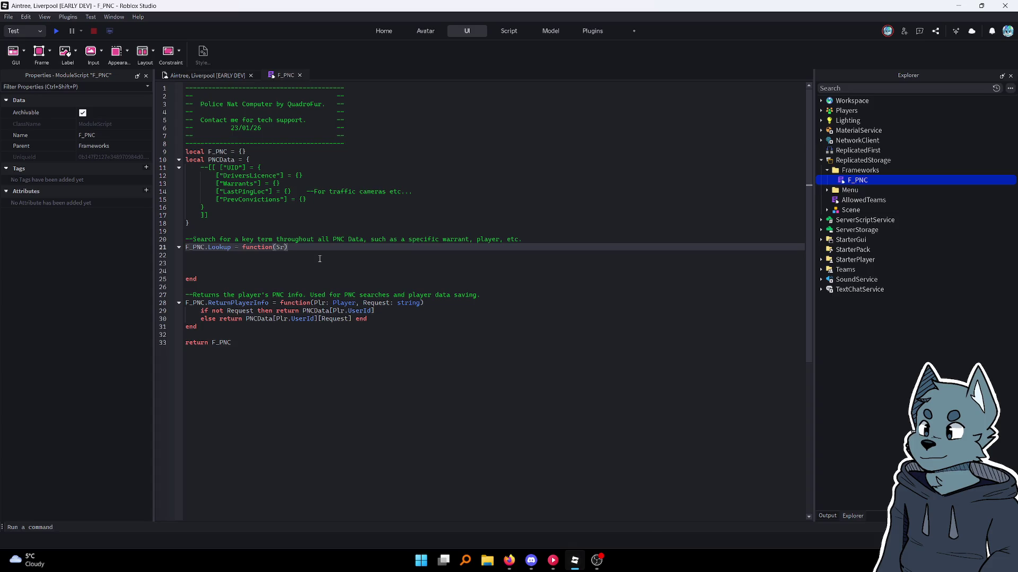
type("archTerm:")
type(" s")
key("Tab")
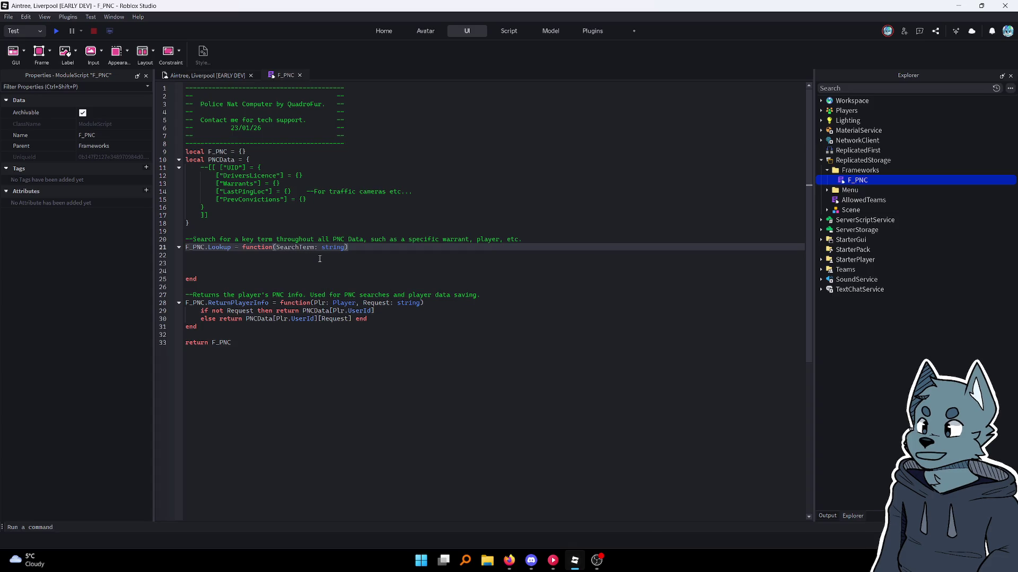
key("Down")
key("Down")
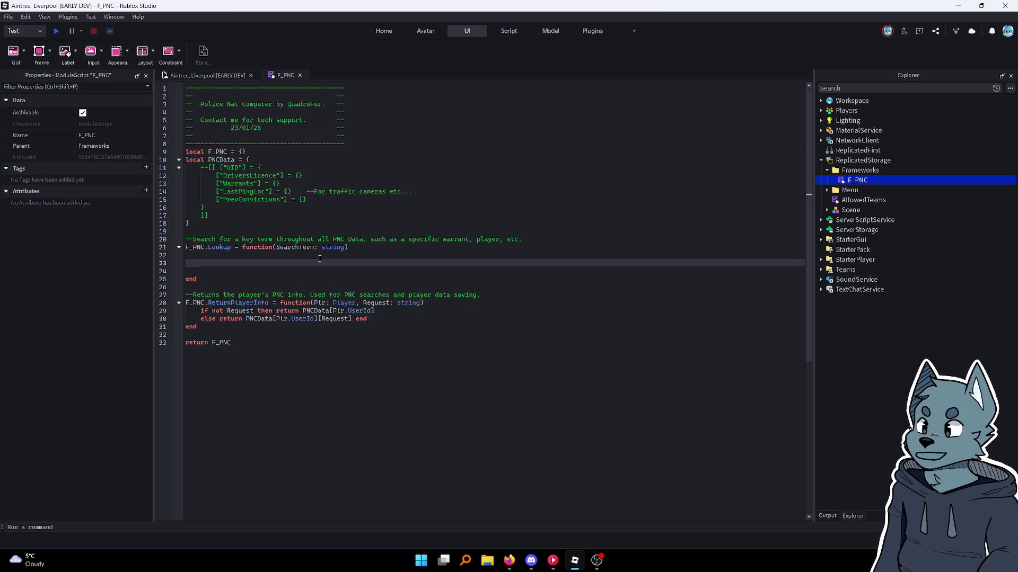
key("super")
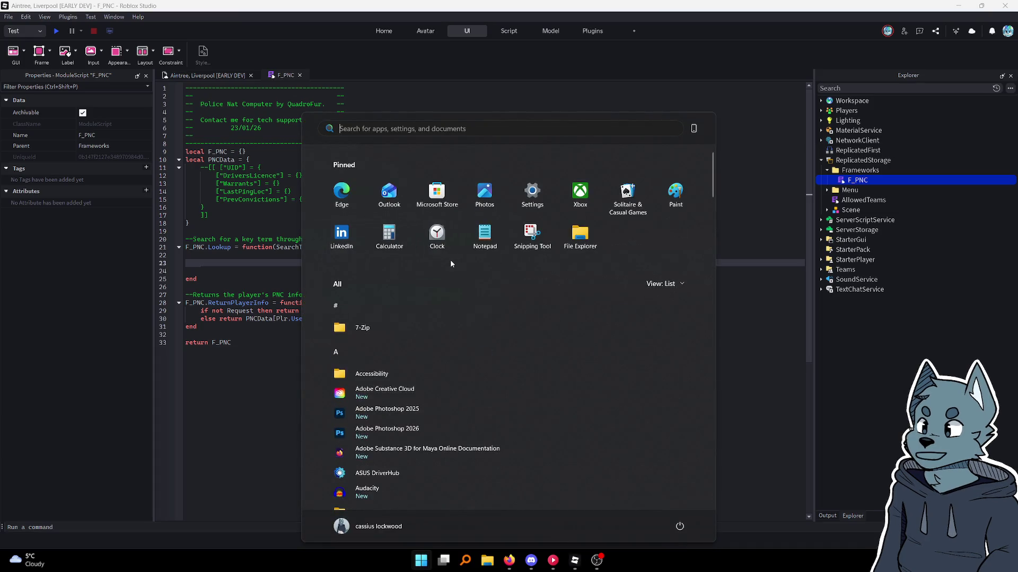
Launch Paint from the Start search and draw a rounded rectangle on the canvas
type("paint")
key("Return")
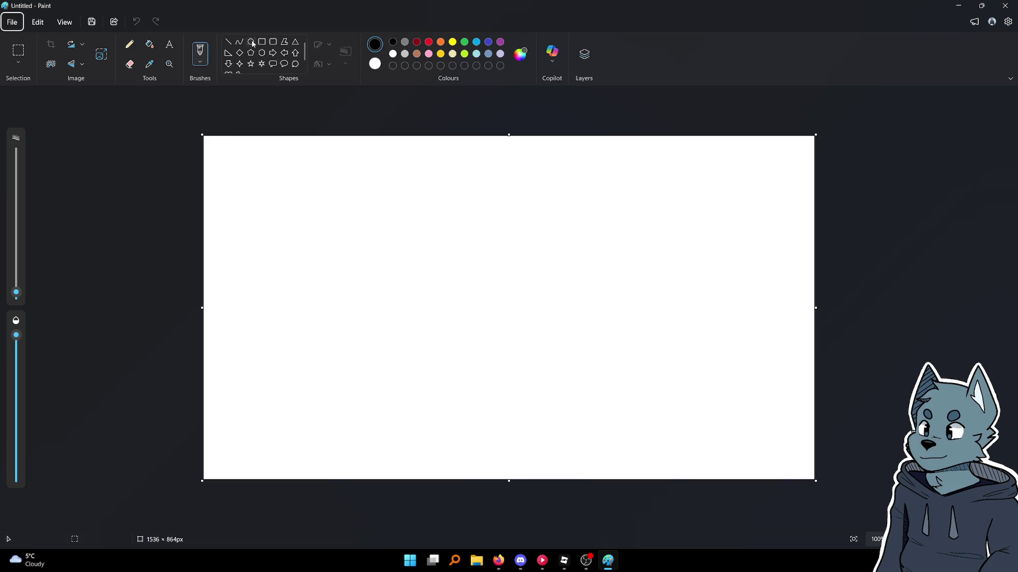
left_click(272, 45)
mouse_move(337, 216)
left_mouse_down()
mouse_move(657, 380)
mouse_move(696, 454)
mouse_move(799, 459)
left_mouse_up()
Replace the rounded rectangles with a plain rectangle of about 1464 × 828 px
key("ctrl+z")
mouse_move(264, 151)
left_mouse_down()
mouse_move(634, 348)
mouse_move(772, 471)
left_mouse_up()
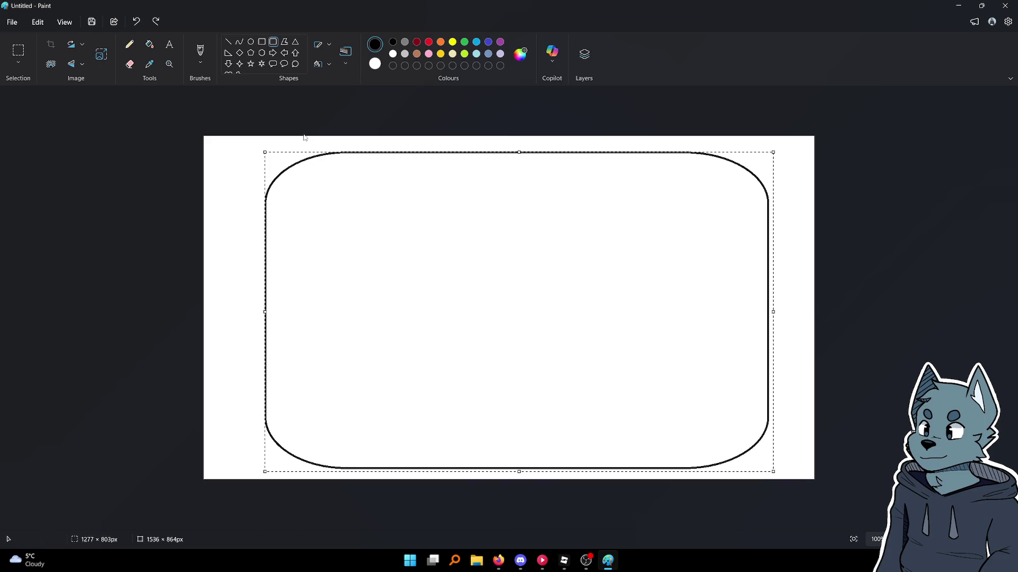
key("ctrl+z")
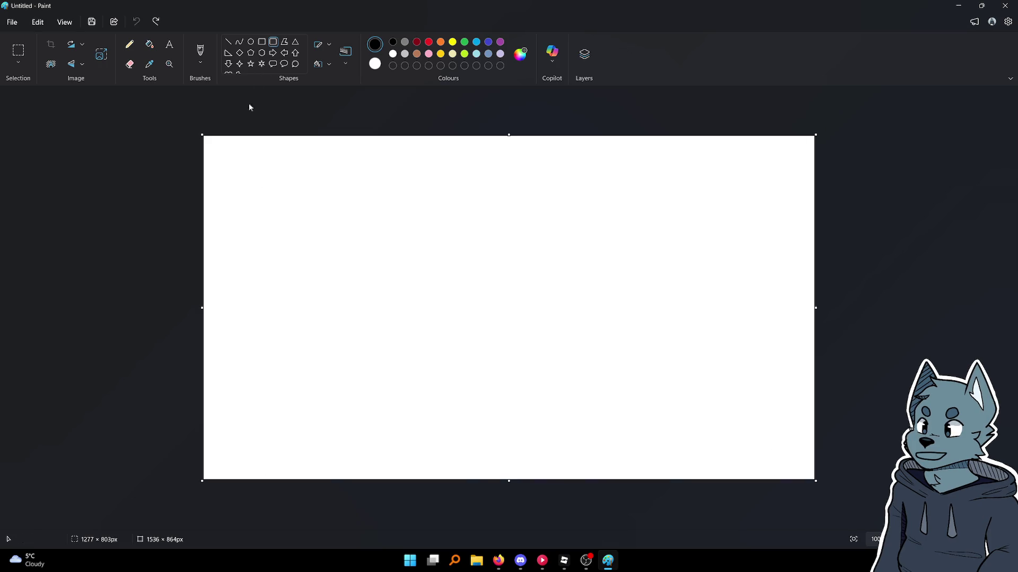
left_click(261, 41)
mouse_move(219, 142)
left_mouse_down()
mouse_move(601, 320)
mouse_move(802, 472)
left_mouse_up()
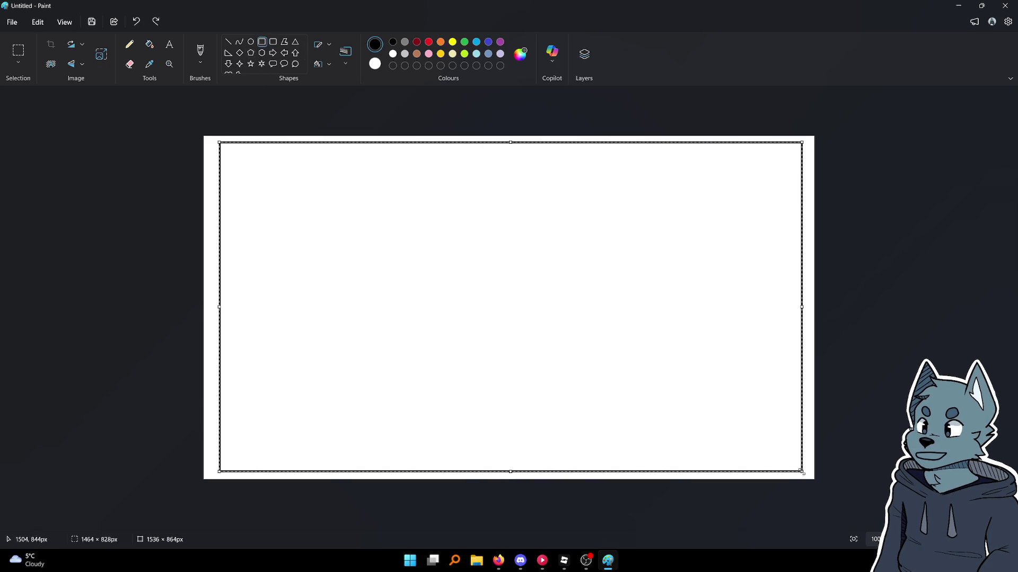
Fill the rectangle's inside with a custom dark indigo colour, #171A4A
left_click(210, 143)
left_click(149, 44)
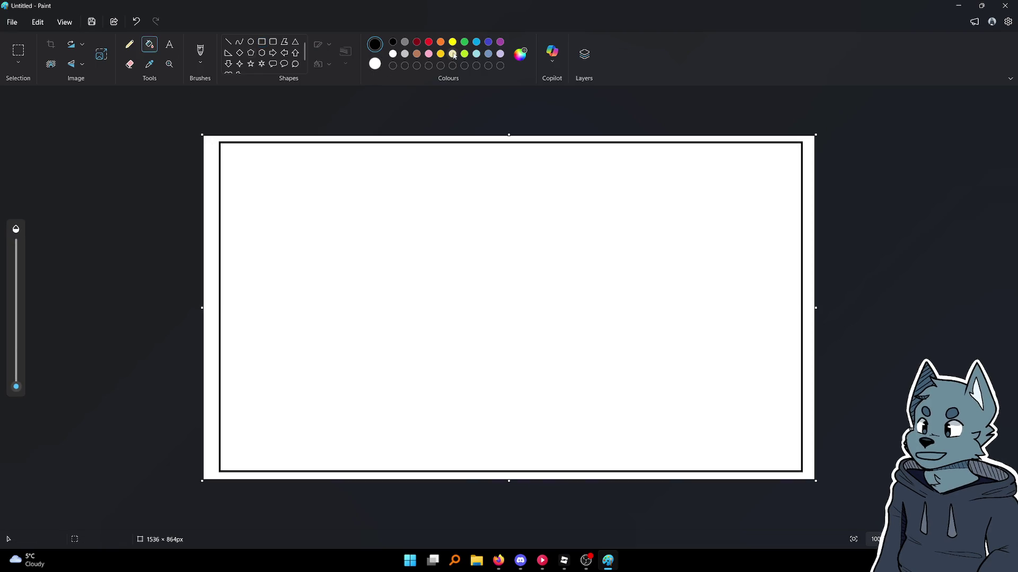
left_click(488, 42)
left_click(375, 45)
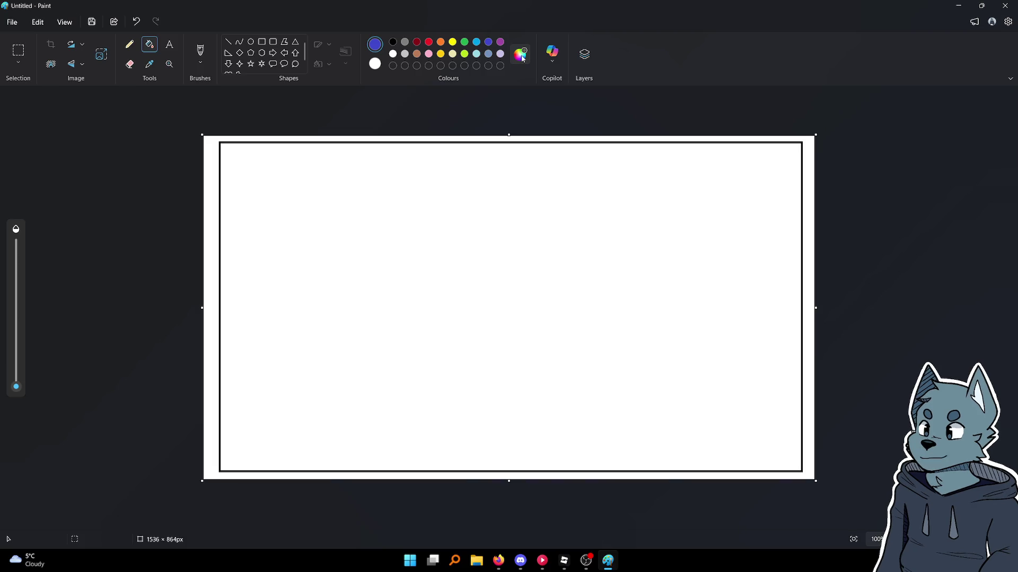
left_click(527, 242)
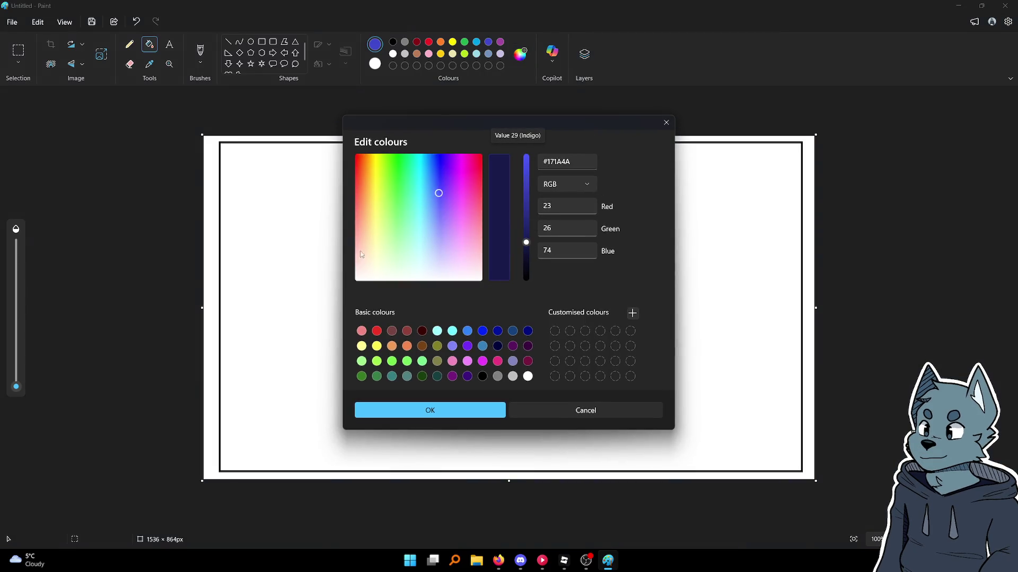
left_click(418, 404)
left_click(602, 233)
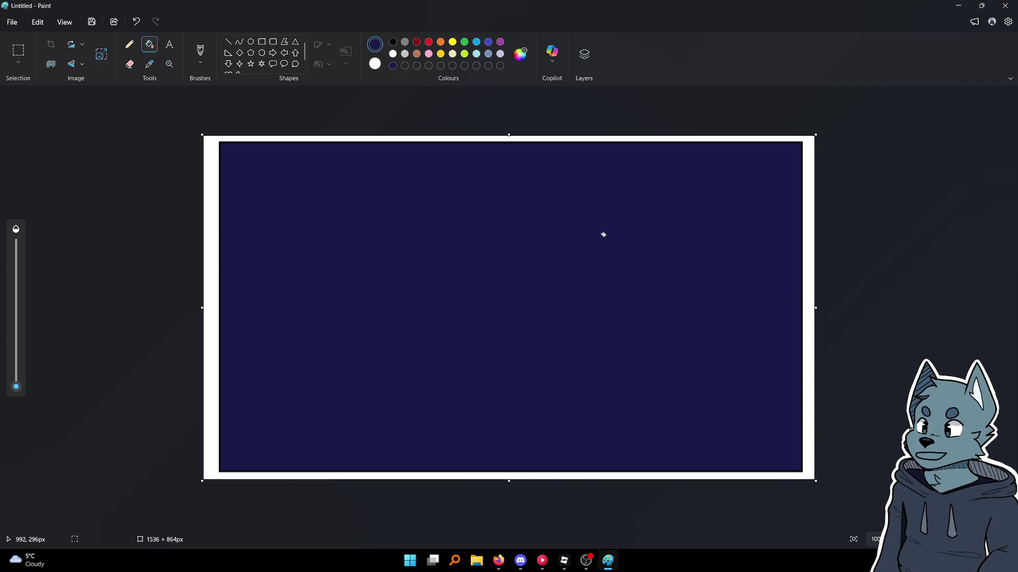
Draw a thin black horizontal line across the top of the indigo rectangle
left_click(228, 42)
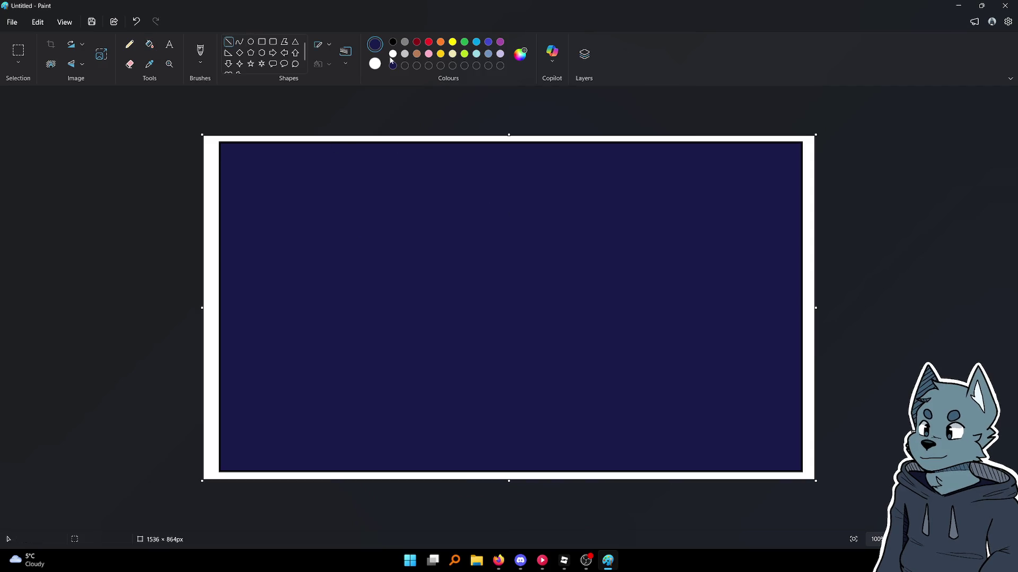
left_click(393, 42)
left_click_drag(219, 154, 803, 154)
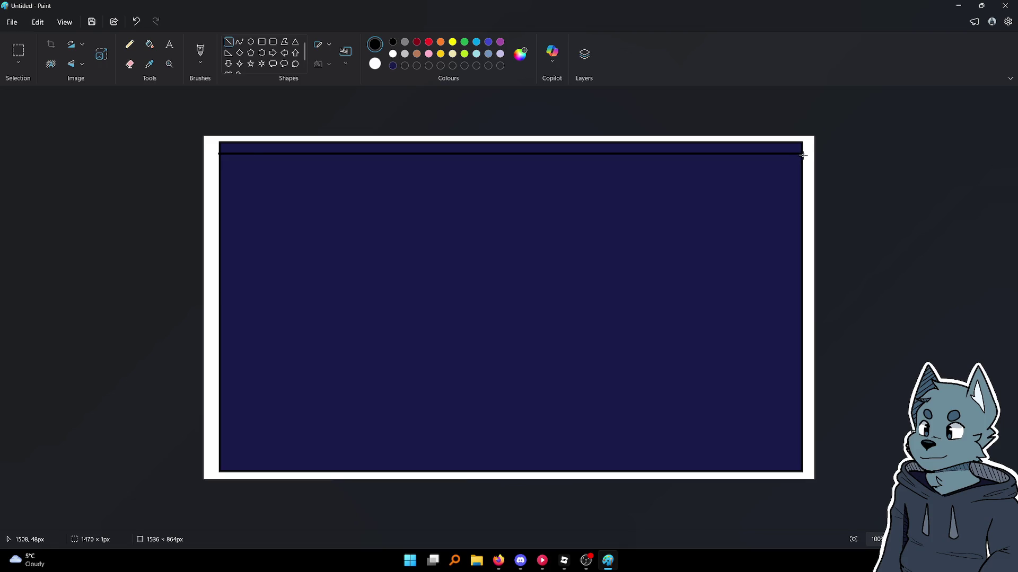
Add a second horizontal line for the header band and a vertical divider for the right column
left_click(570, 188)
mouse_move(221, 182)
left_mouse_down()
mouse_move(743, 198)
mouse_move(803, 184)
left_mouse_up()
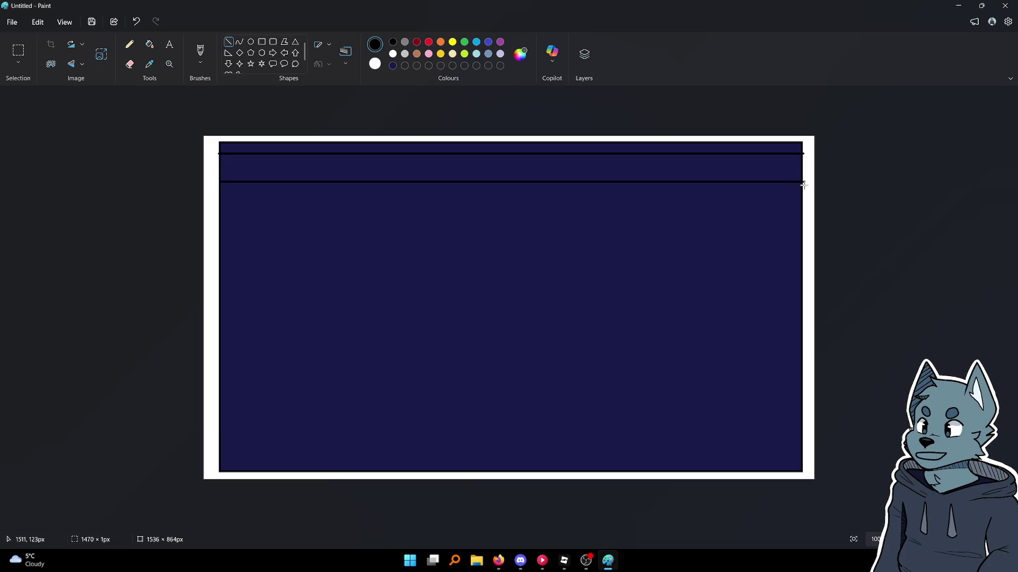
left_click(721, 214)
mouse_move(652, 181)
left_mouse_down()
mouse_move(658, 393)
mouse_move(665, 443)
mouse_move(683, 470)
left_mouse_up()
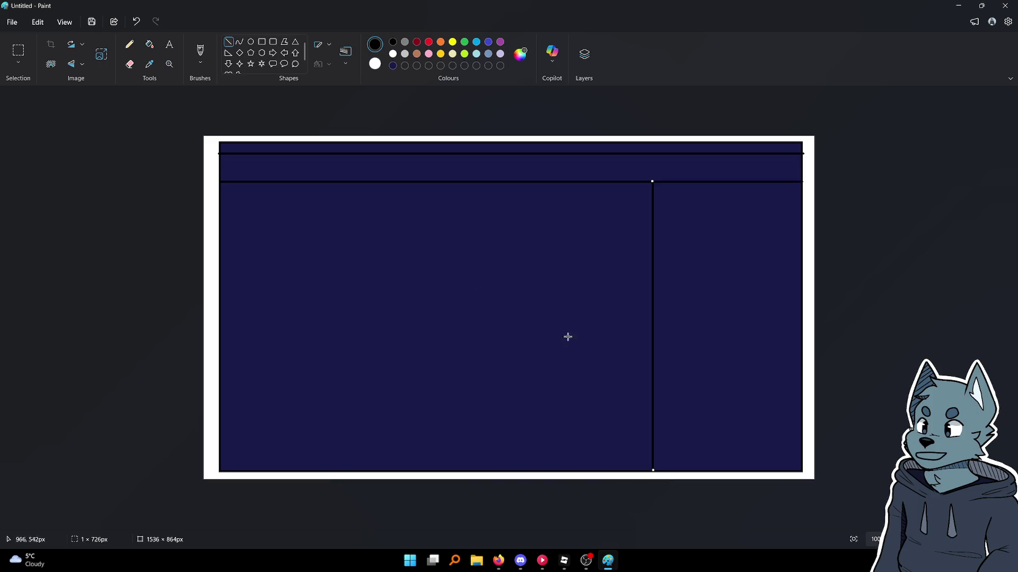
left_click(18, 51)
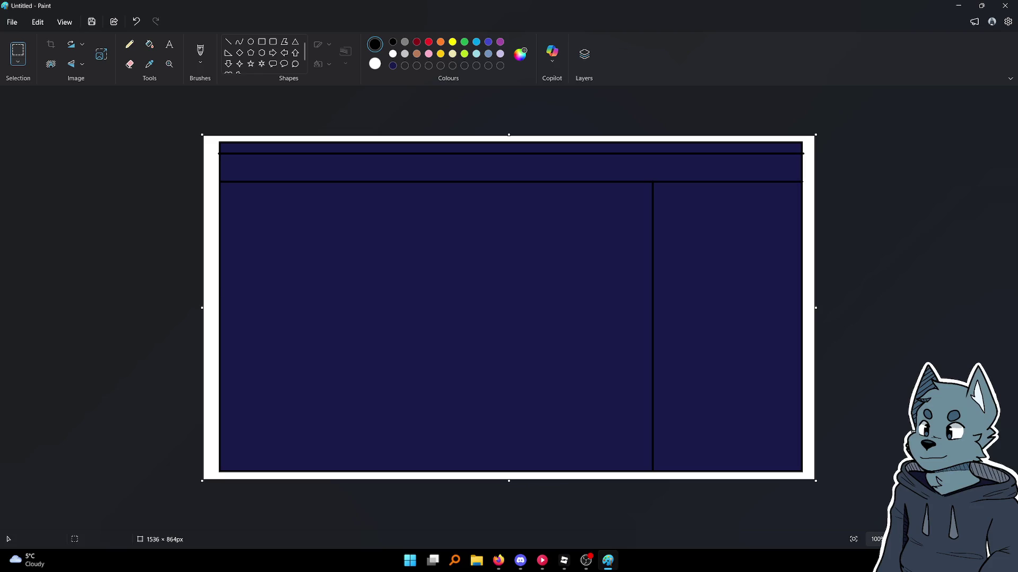
key("alt+Tab")
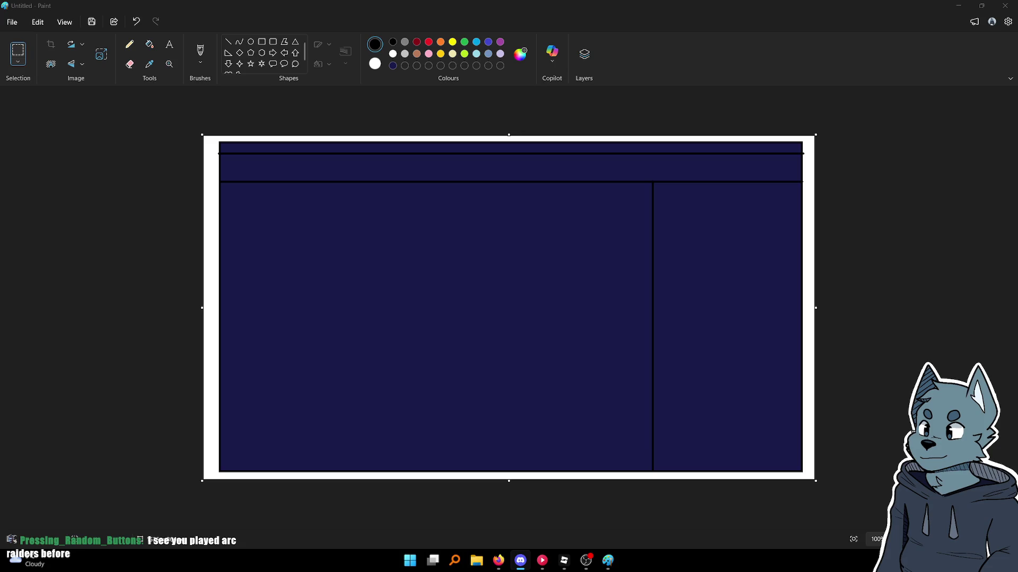
key("alt+Tab")
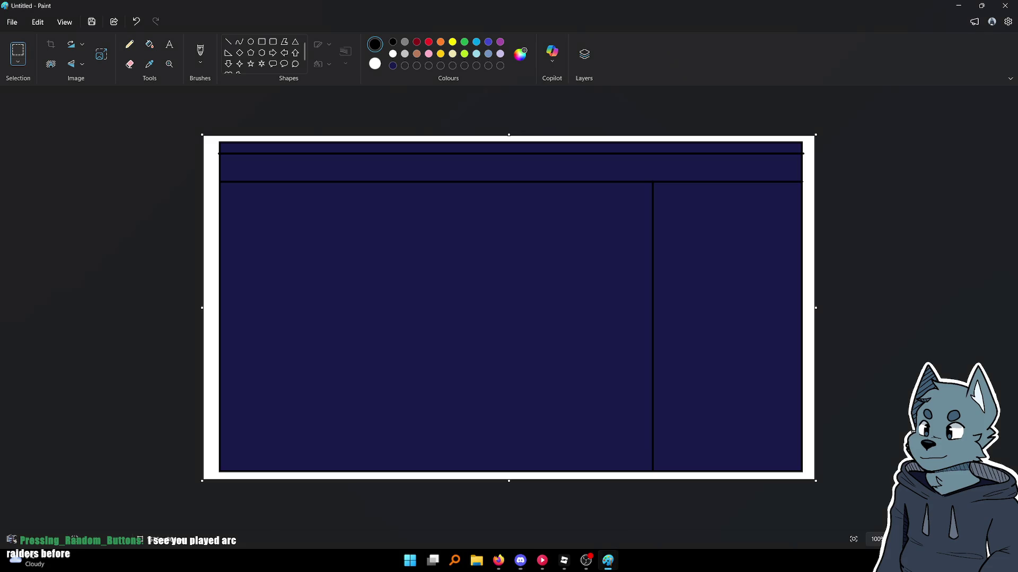
key("alt+Tab")
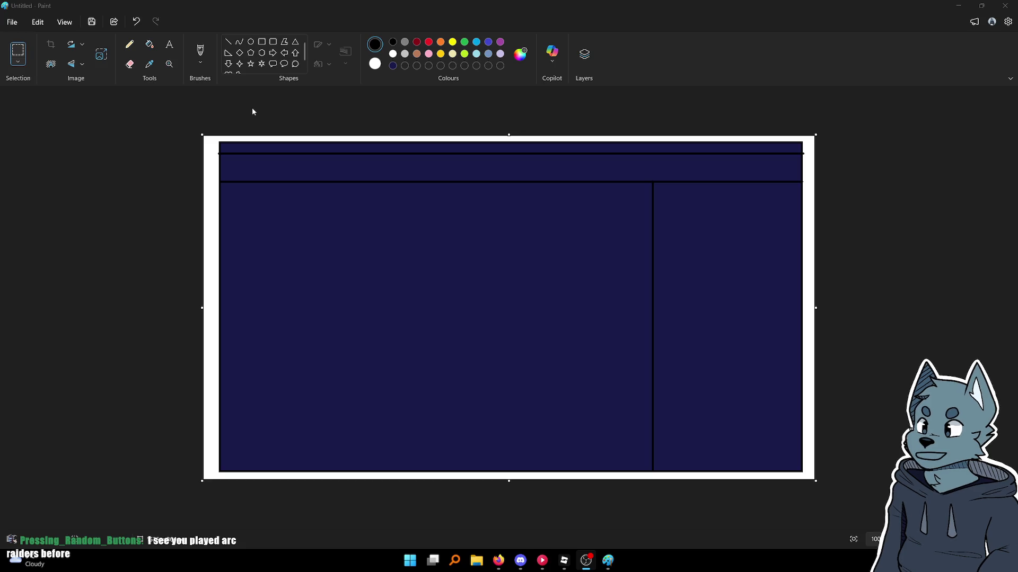
mouse_move(207, 137)
left_mouse_down()
mouse_move(761, 420)
mouse_move(812, 477)
left_mouse_up()
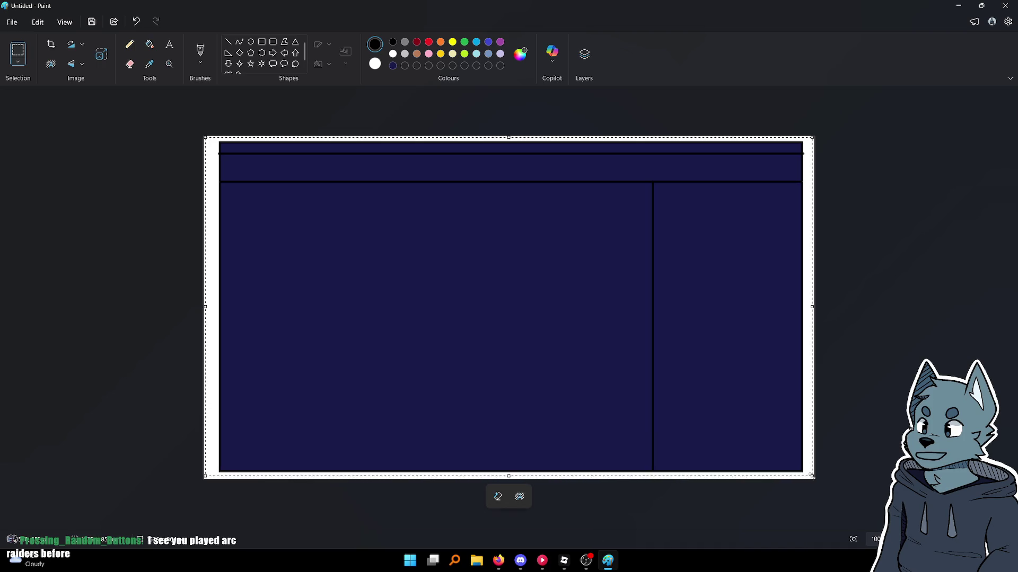
Delete the selected mockup to clear the canvas, then close Paint with Alt+F4
key("Delete")
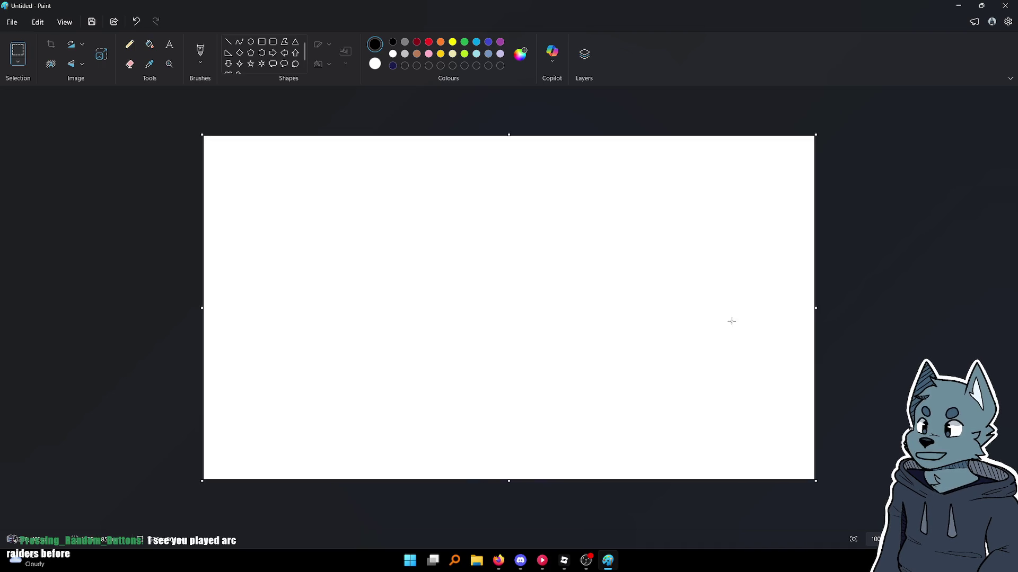
key("alt+Tab")
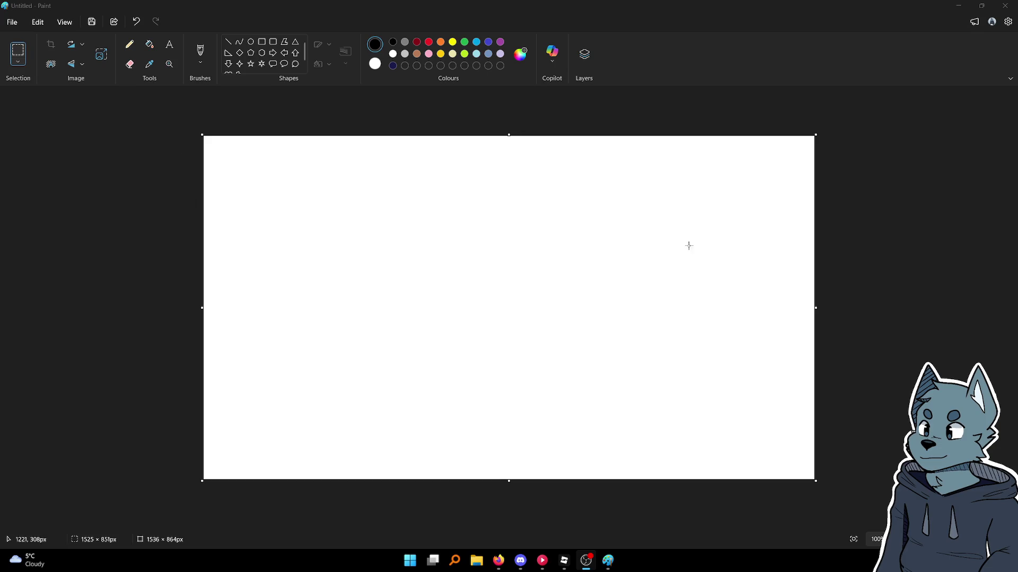
key("alt+F4")
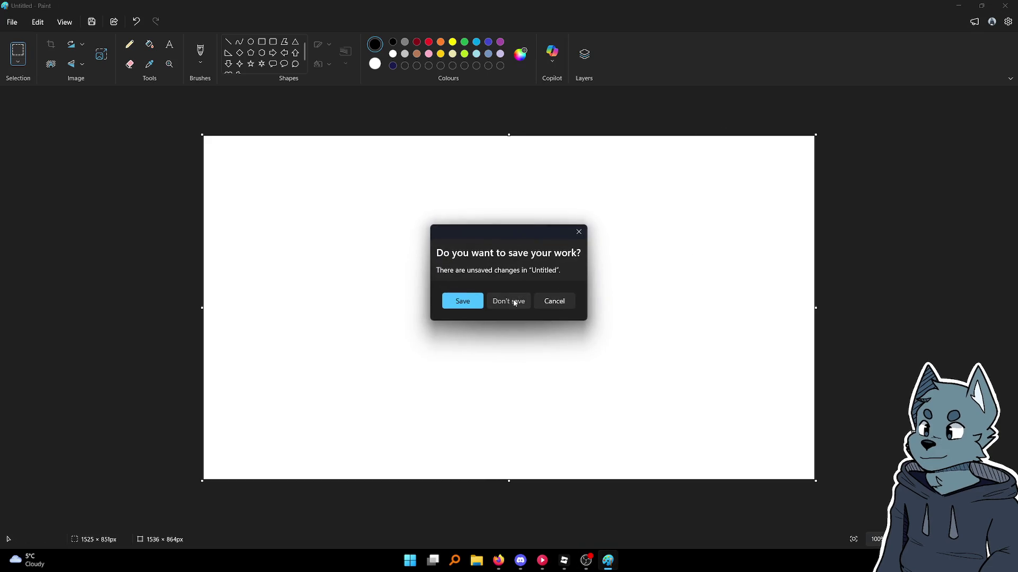
Choose Don't save in the save prompt to discard the drawing
left_click(515, 303)
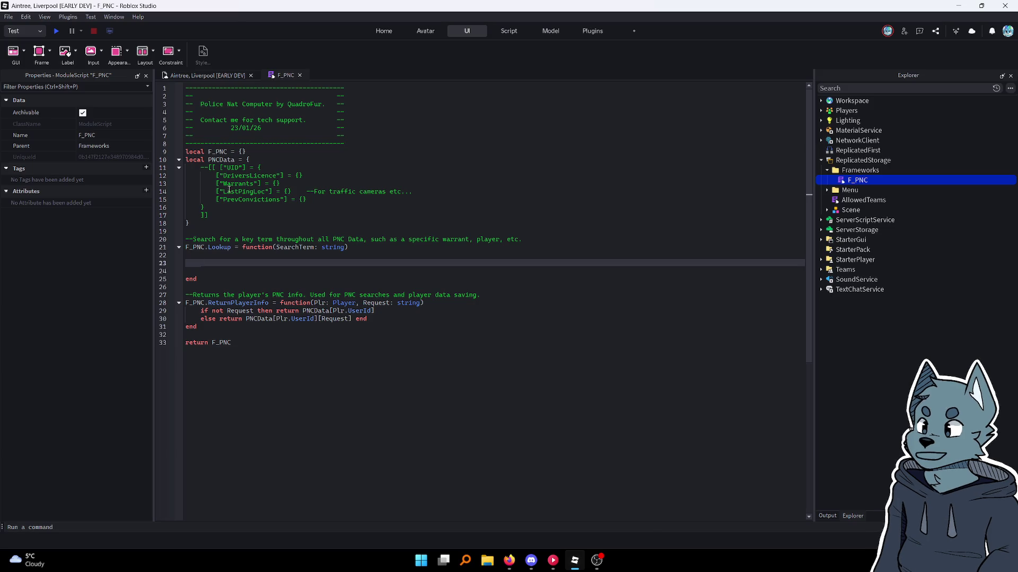
Add ', Category: string' after SearchTerm in the Lookup parameter list
left_click(350, 248)
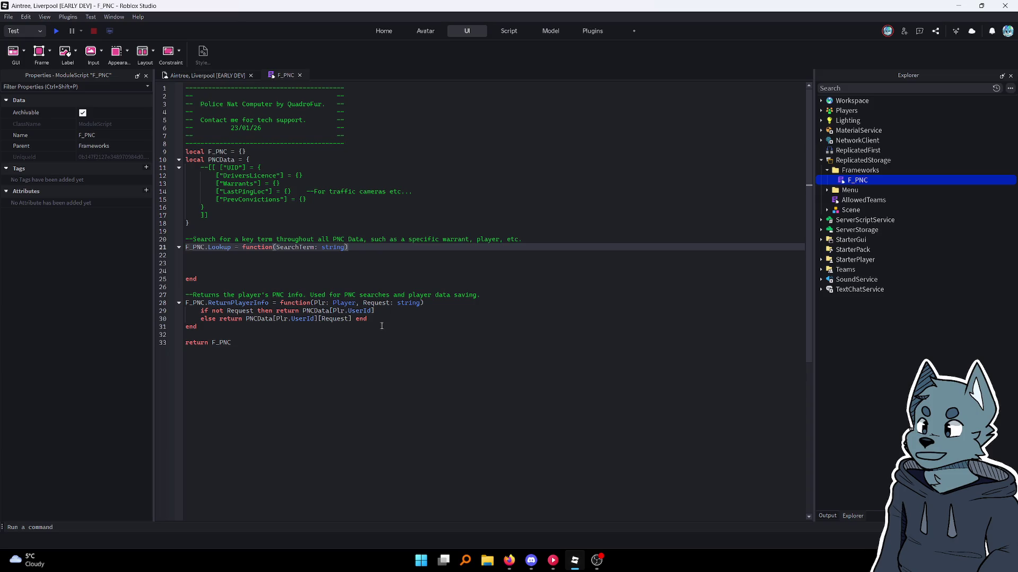
type(", Categ")
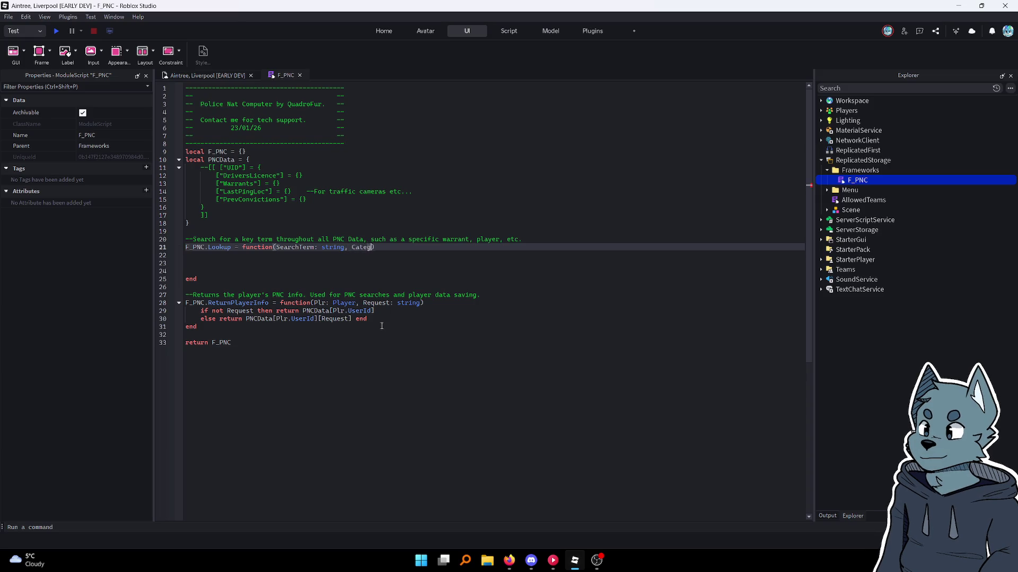
type("ory: string")
key("Down")
key("Down")
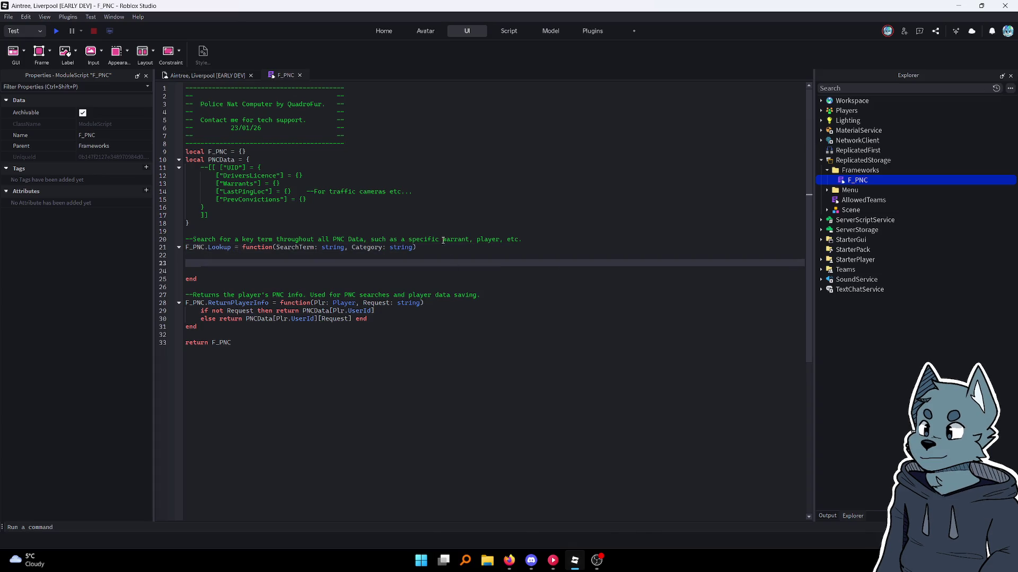
Place the caret on lines 18–20 above the Lookup function
left_click(457, 223)
left_click(452, 239)
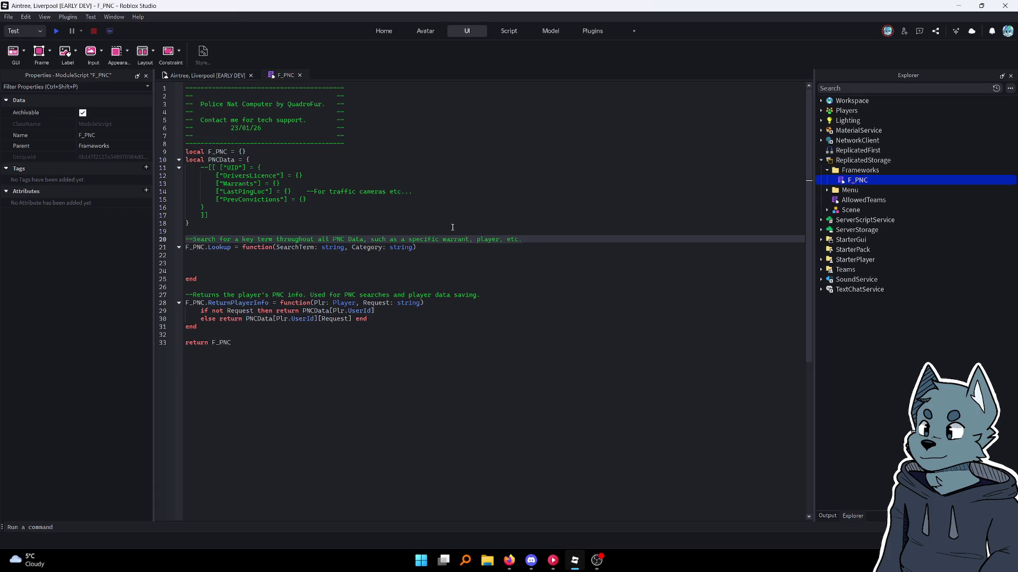
left_click(451, 223)
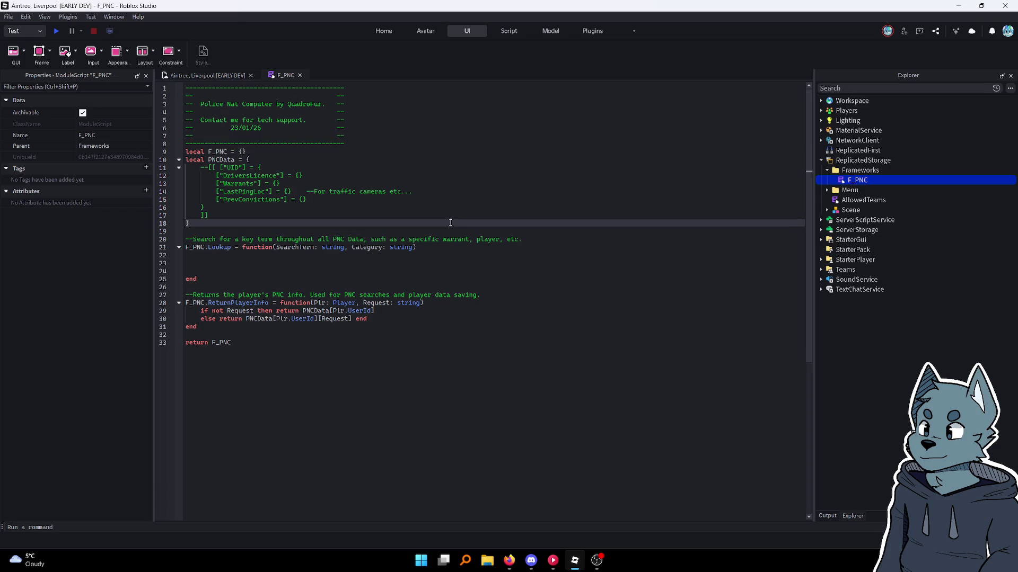
left_click(451, 229)
left_click(450, 226)
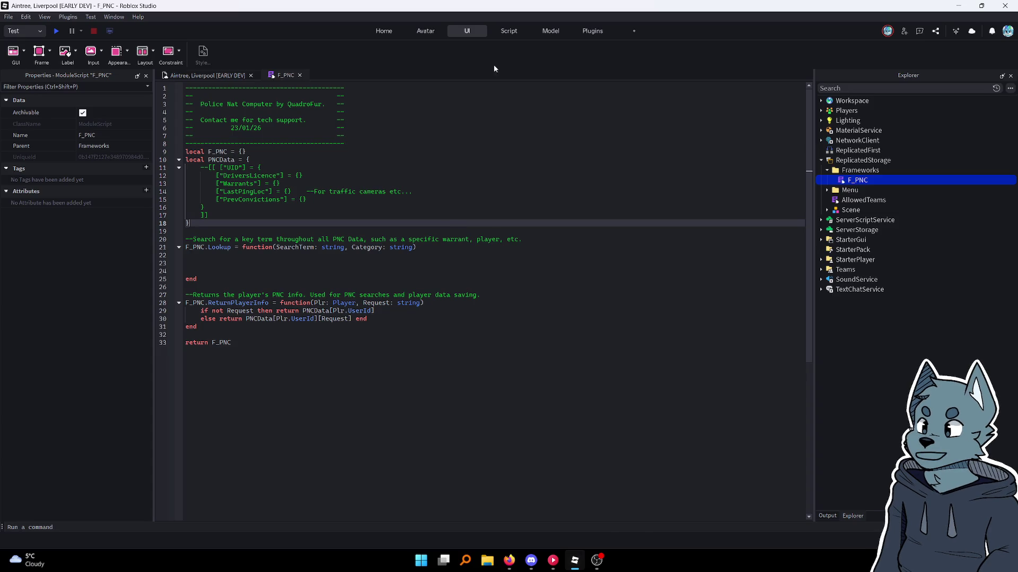
Select F_PNC's header comment and insert a new ModuleScript into Frameworks
mouse_move(392, 146)
left_mouse_down()
mouse_move(371, 128)
mouse_move(186, 88)
left_mouse_up()
key("ctrl+c")
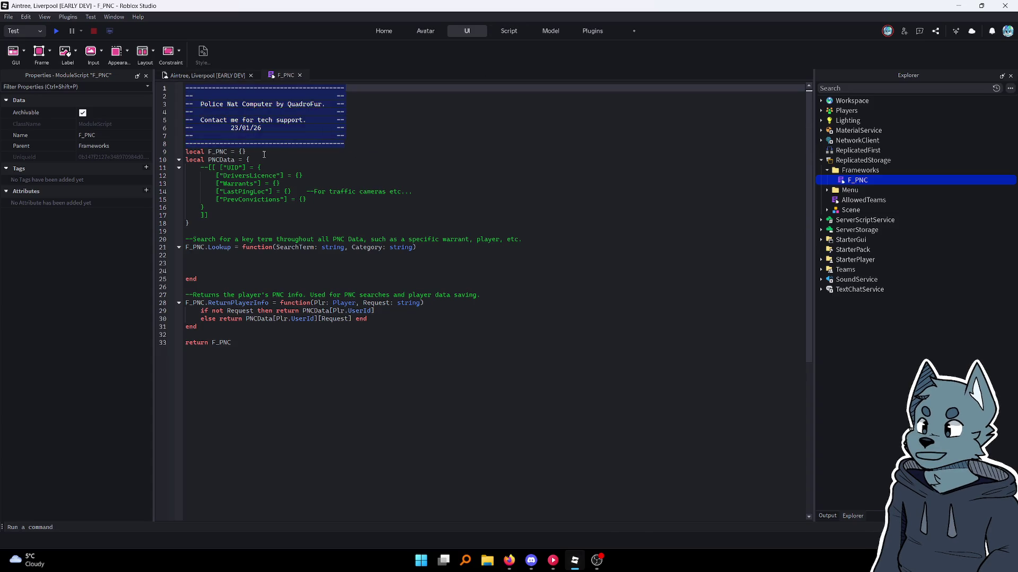
left_click(860, 170)
left_click(884, 170)
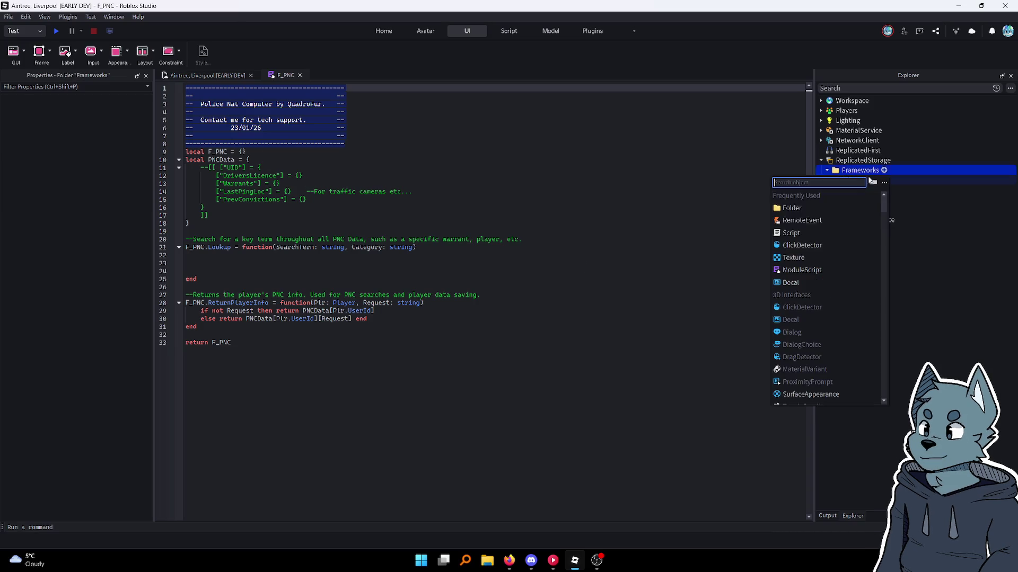
type("module")
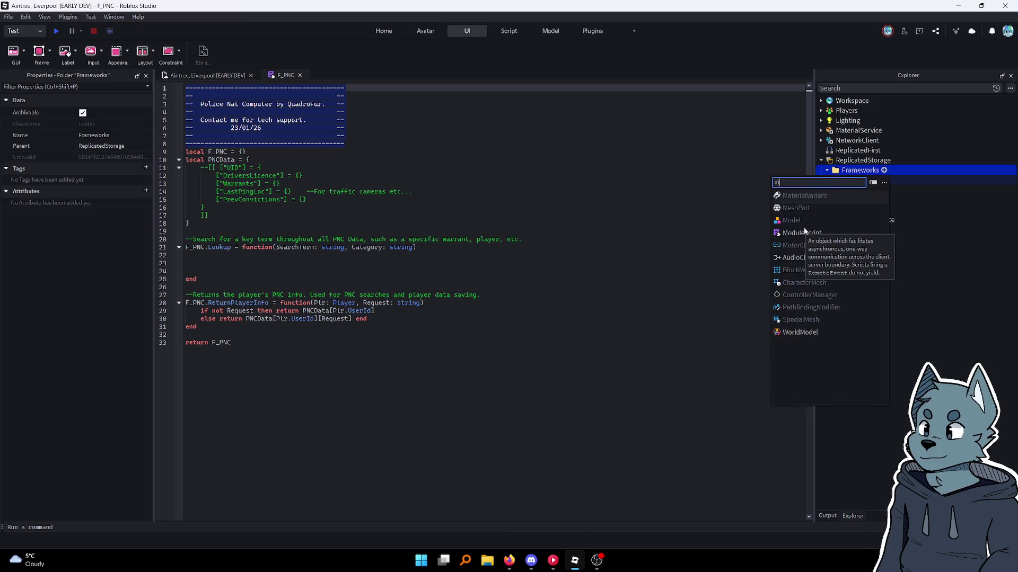
key("Return")
Paste the 'Police Nat Computer' header at the module's top and rename it F_CrimeData
key("ctrl+a")
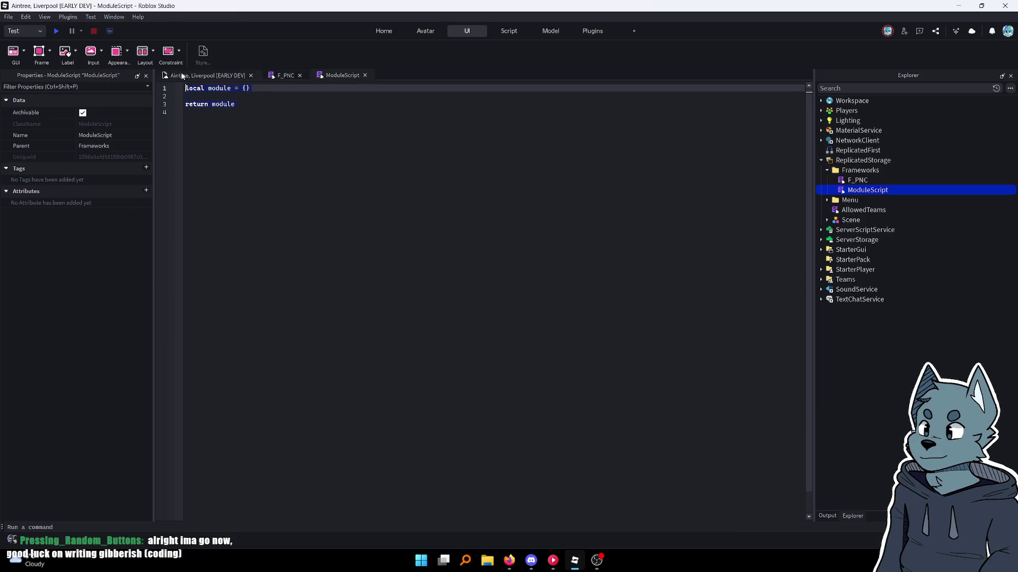
left_click(185, 88)
key("ctrl+v")
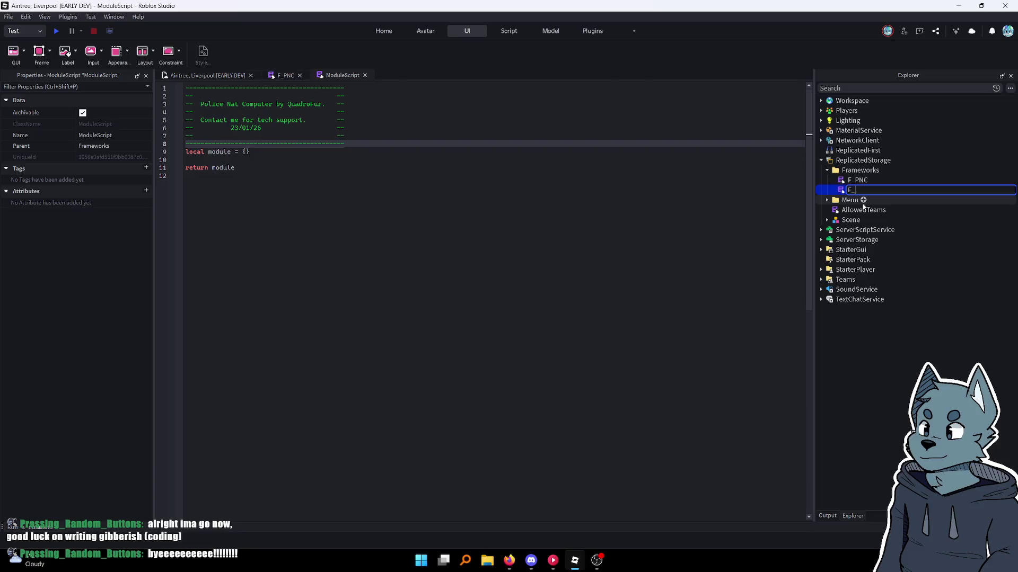
key("F2")
type("F_")
type("rimeData")
key("Return")
left_click(219, 151)
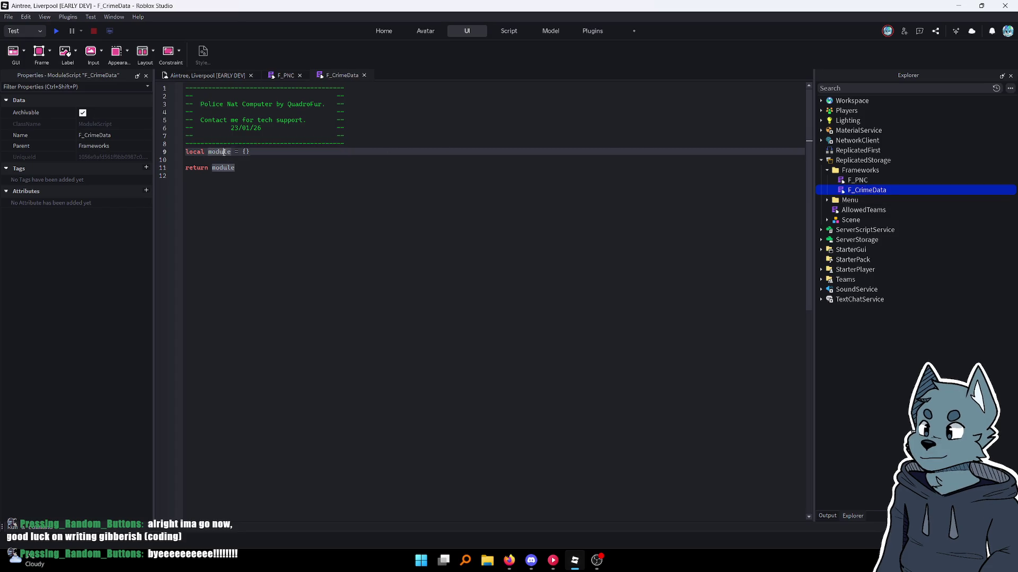
key("ctrl+v")
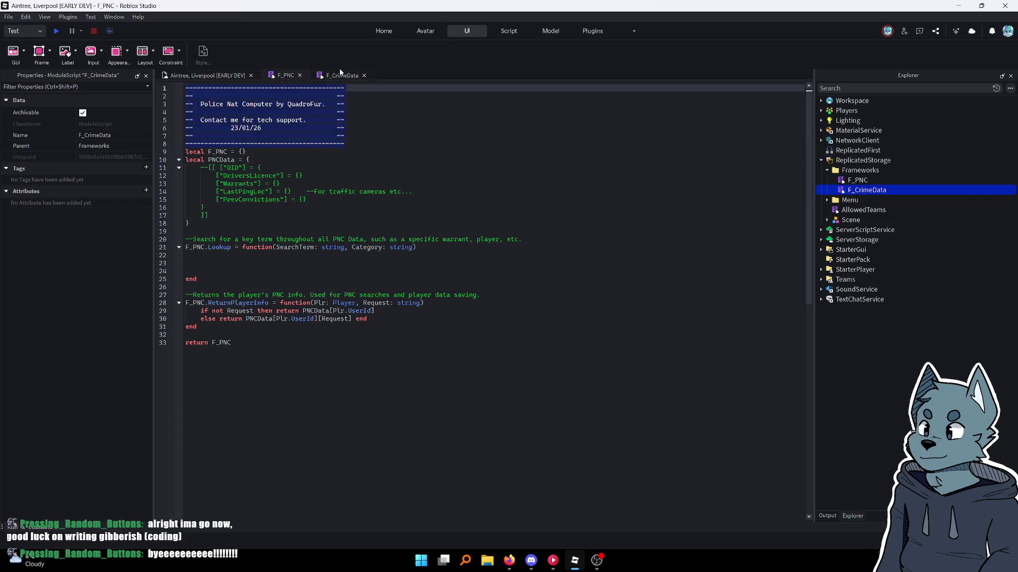
Undo the stray paste and rename the module table to F_CrimeData in its declaration and return
key("ctrl+z")
key("ctrl+shift+Left")
type("local F = {")
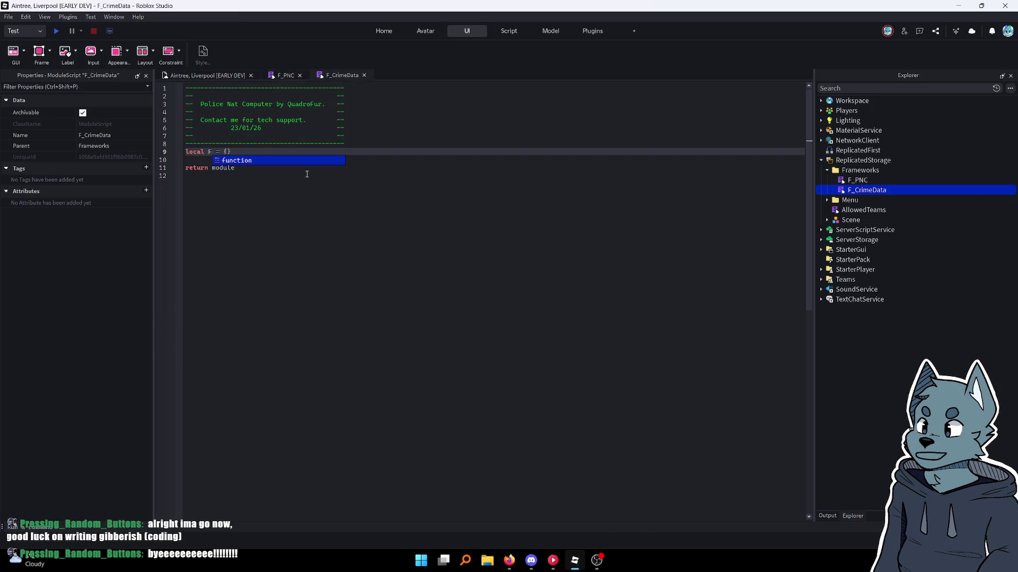
type("_CrimeDa")
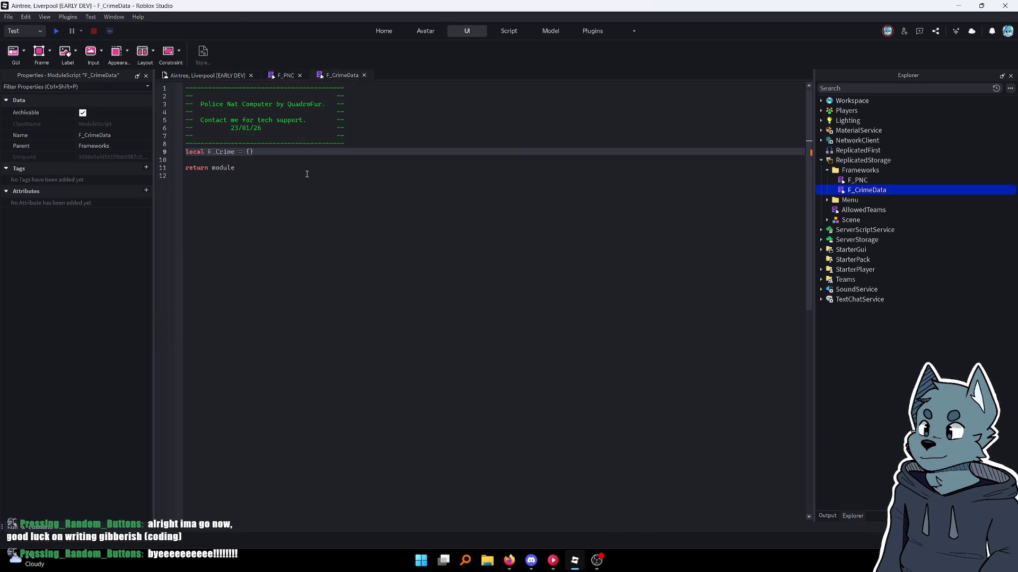
type("ta")
key("Down")
key("Down")
key("ctrl+shift+Left")
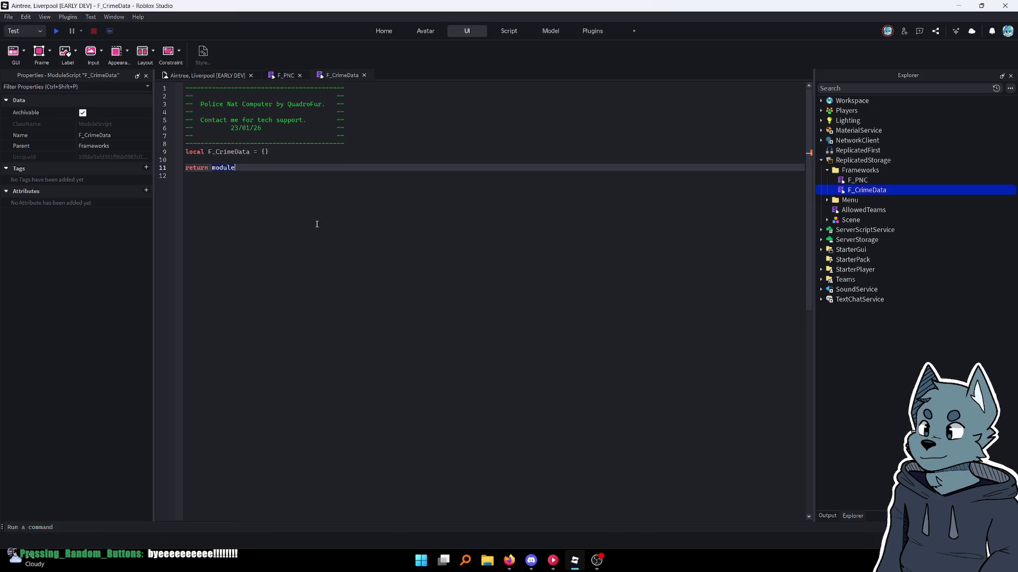
type("F_CrimeDatta")
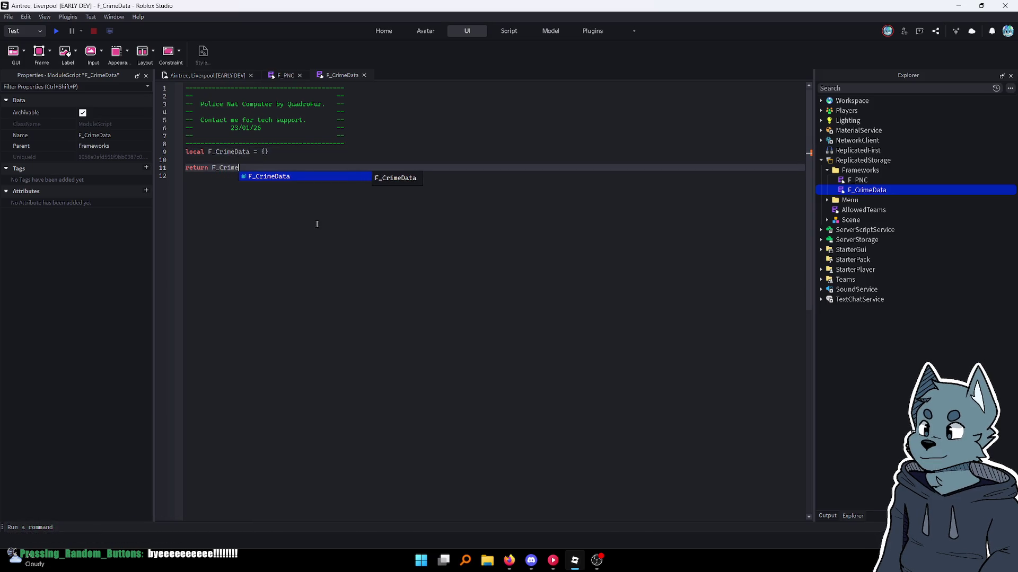
key("BackSpace")
key("BackSpace")
type("at")
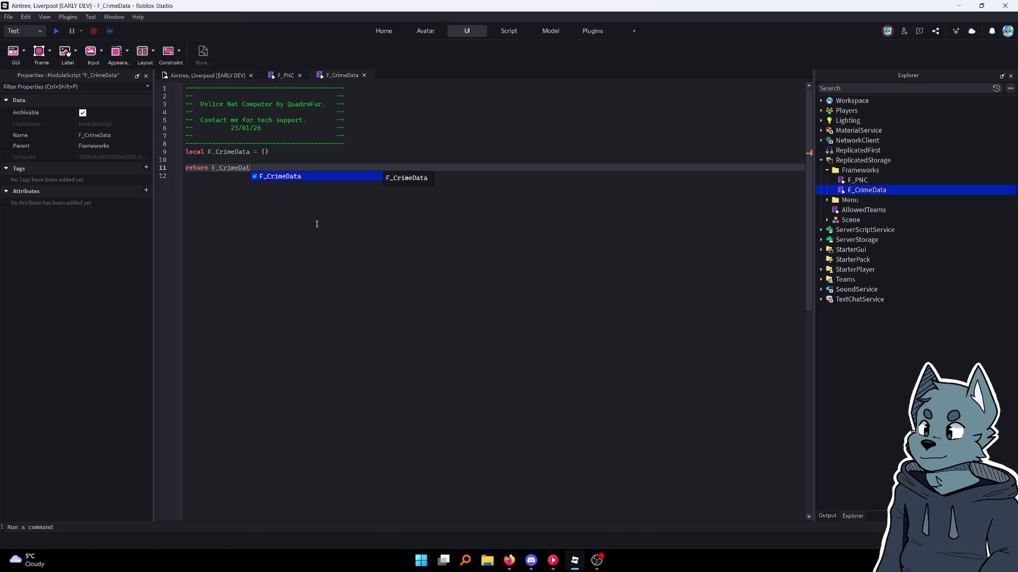
Add the line F_CrimeData.Laws = {} below the table declaration
key("Escape")
key("Up")
key("Up")
key("Return")
key("Return")
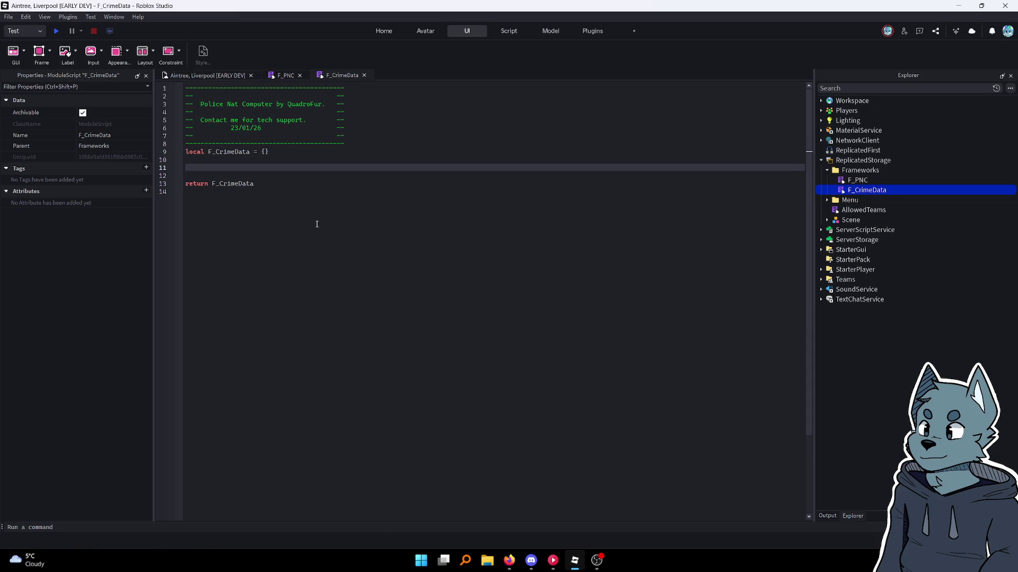
type("F_")
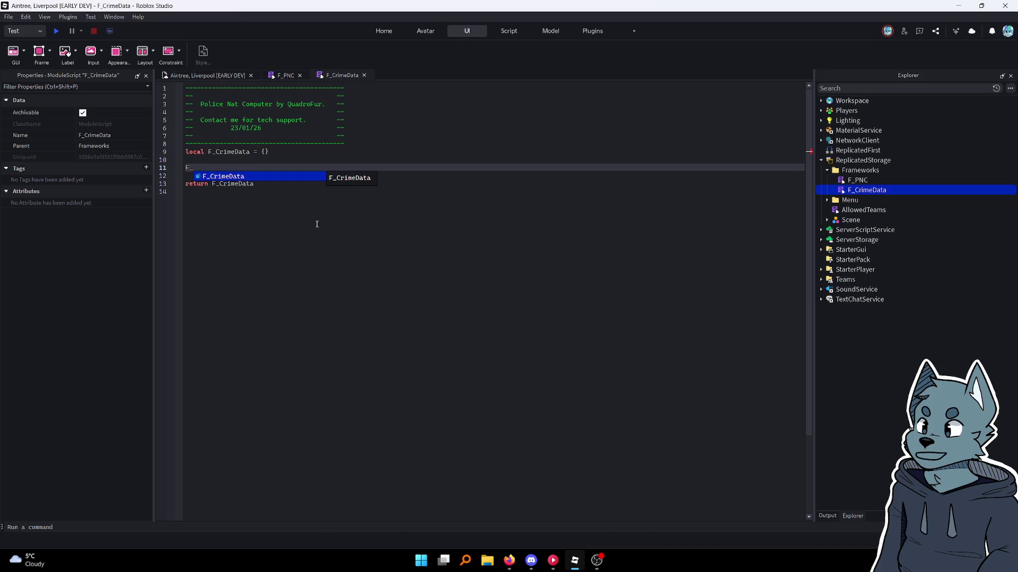
key("Tab")
type(".")
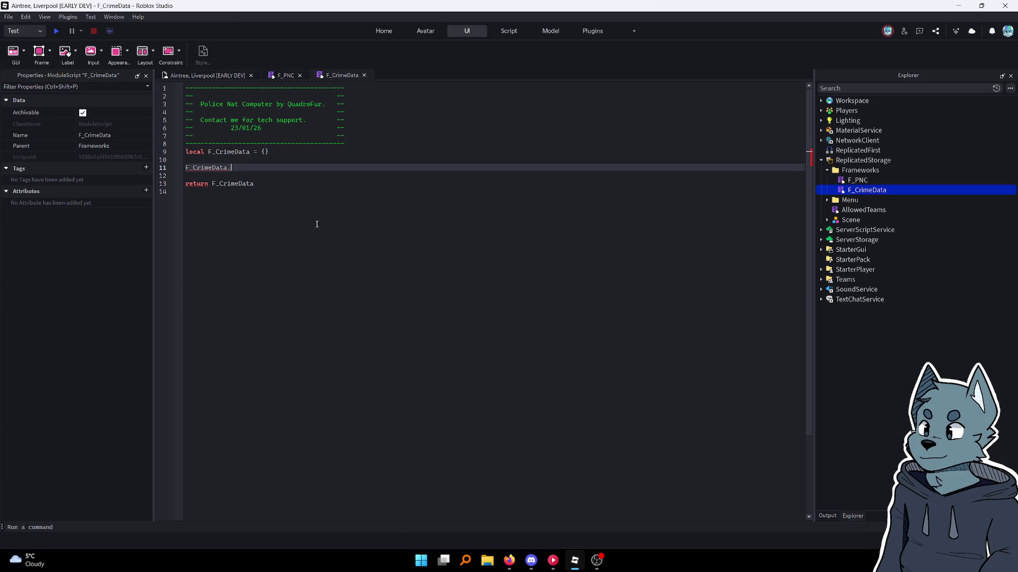
type("Laws = ")
type("{}")
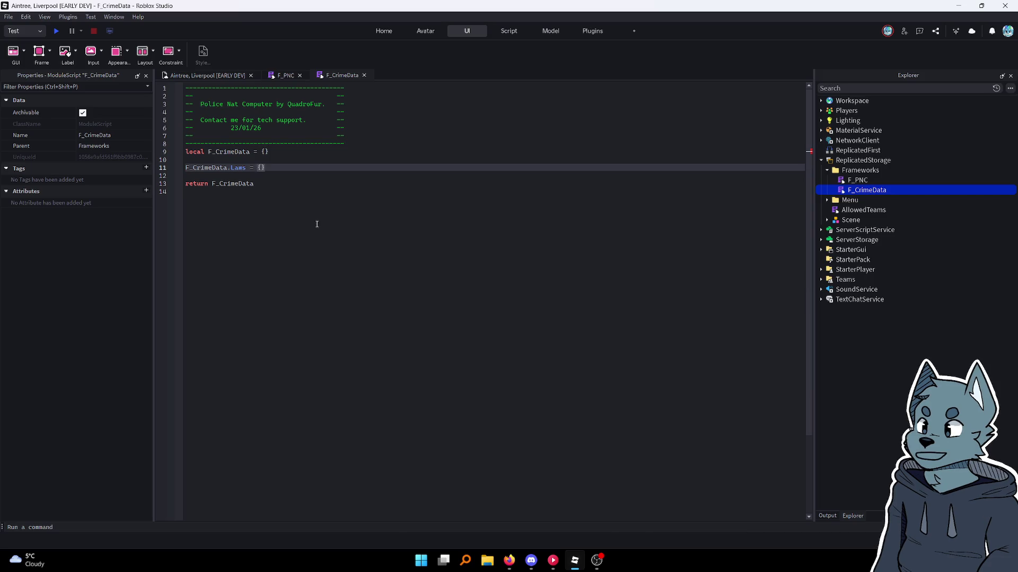
Split the Laws braces and add a sample ["LAW NAME"] = {"DESCRIPTION", 100 entry
key("Return")
key("Return")
key("Return")
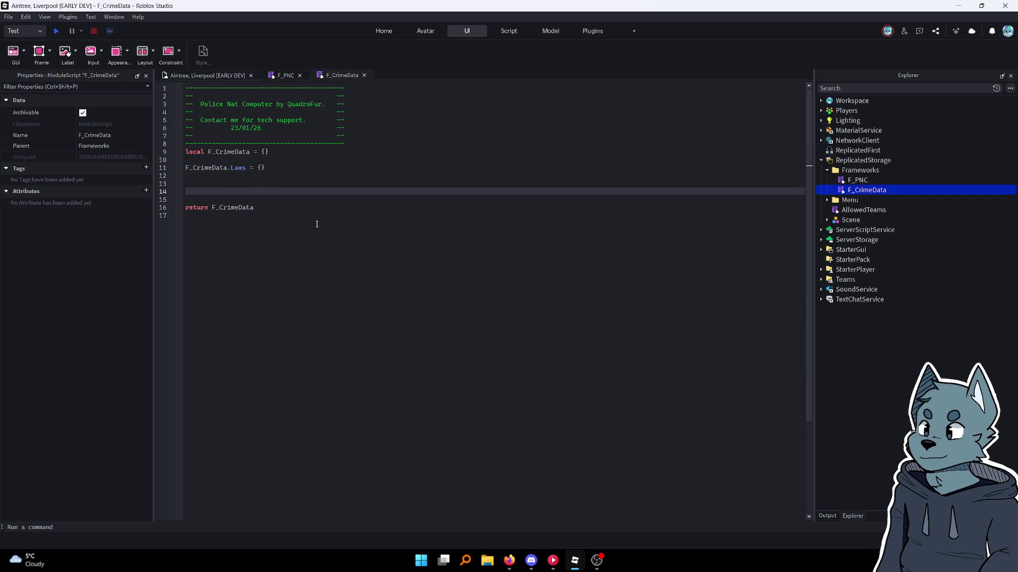
key("BackSpace")
key("BackSpace")
key("BackSpace")
key("Left")
key("Return")
key("Return")
key("Return")
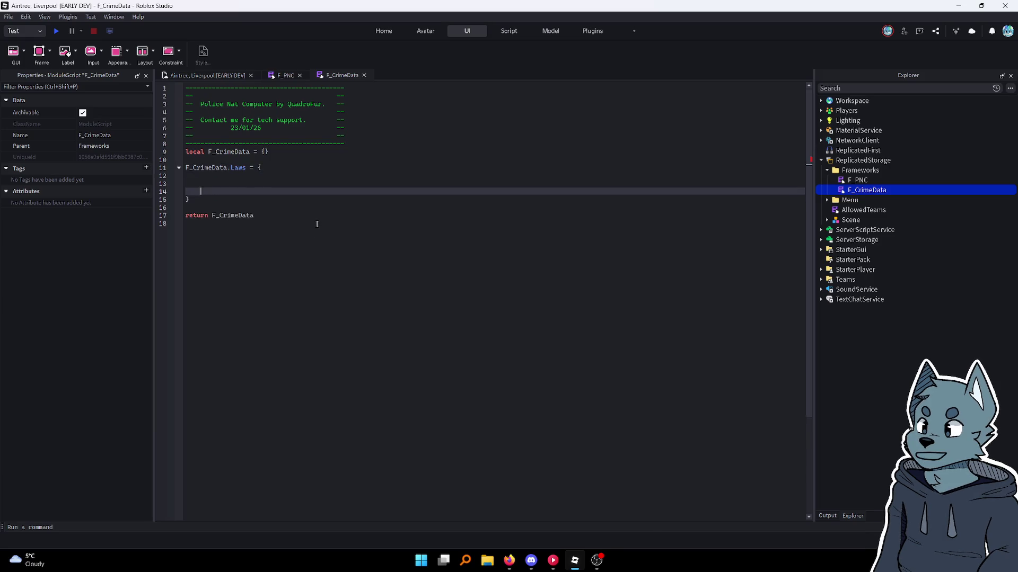
key("Up")
type("[\"")
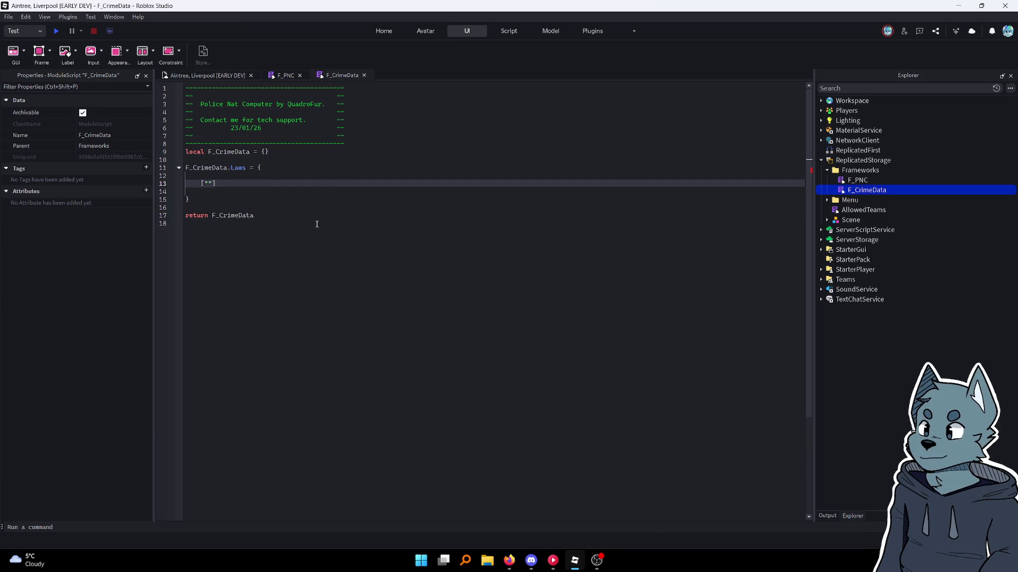
type("LAW NAME")
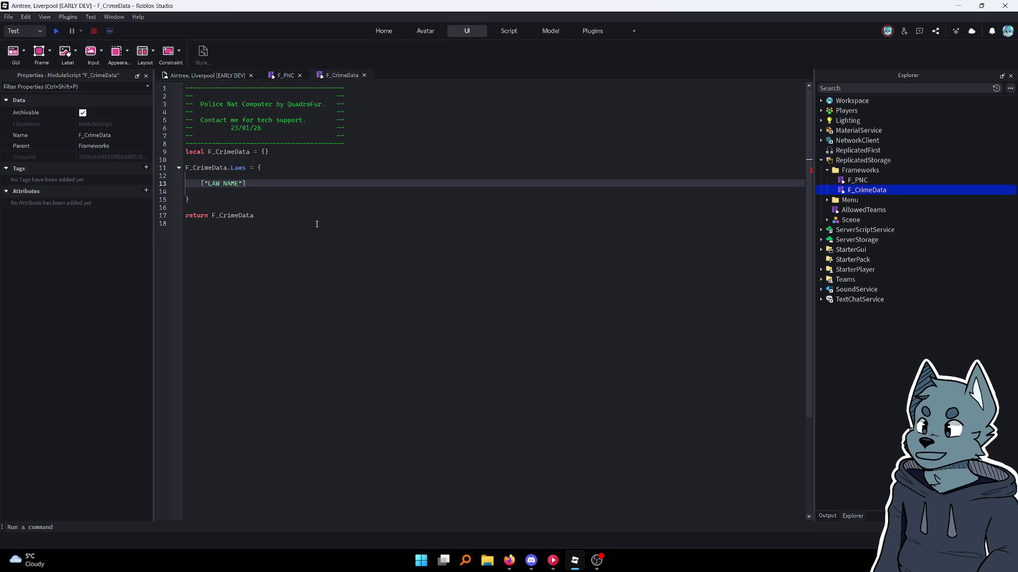
key("End")
type("= {")
type("\"DE")
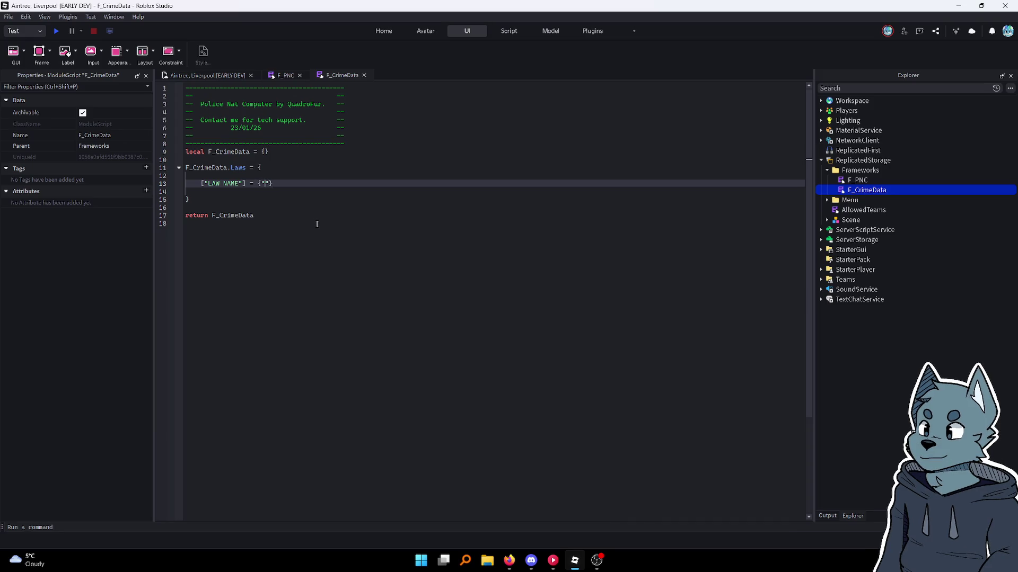
type("SCR")
type("IPTION")
type("\", ")
type("100")
Add a commented template line above the entry showing the JailTime/FineAmmount format
key("Home")
key("Return")
key("Up")
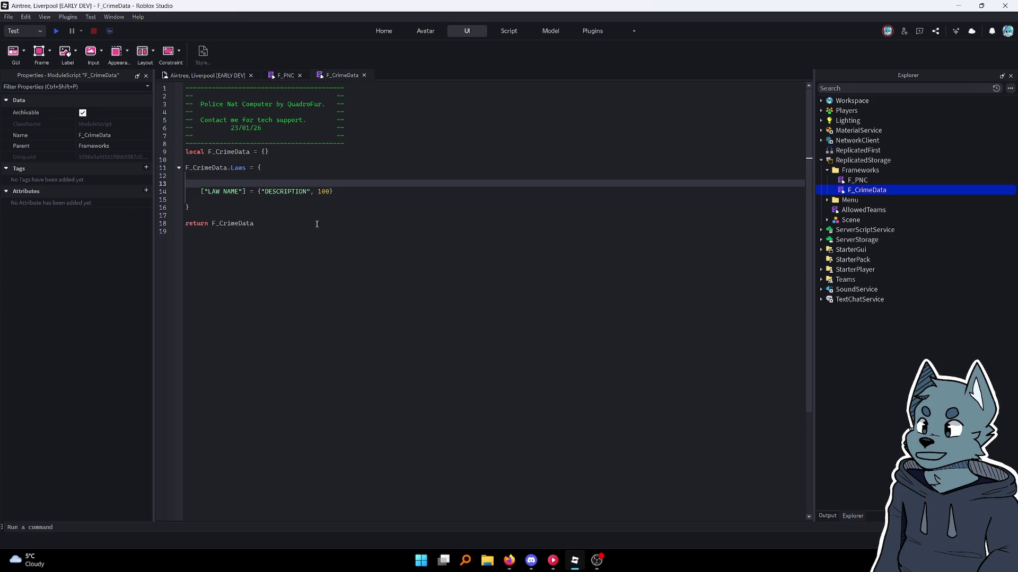
type("--")
type("\"LA")
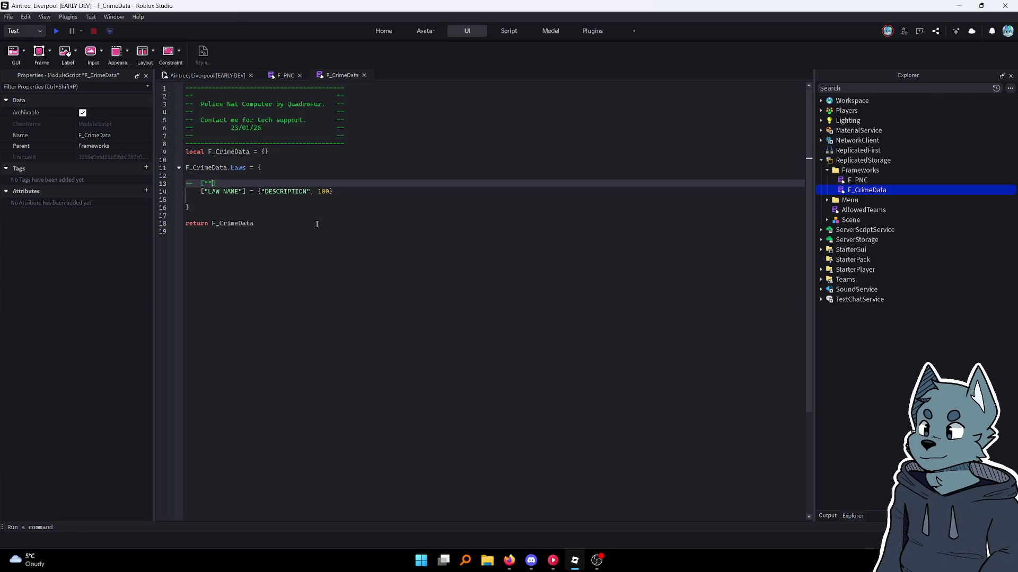
type("W NAME\"] = ")
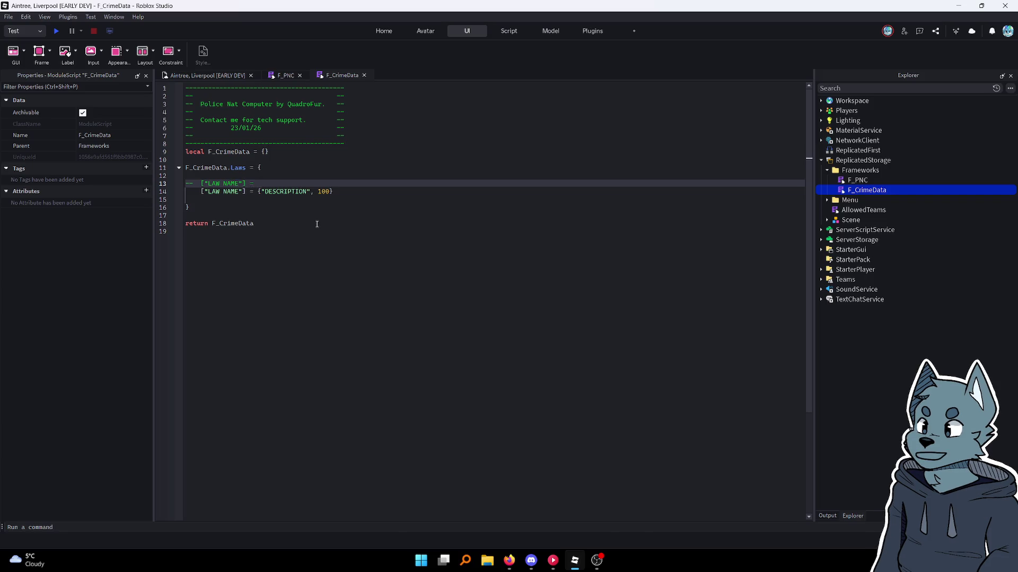
type("{\"DE")
type("SCRIPTI")
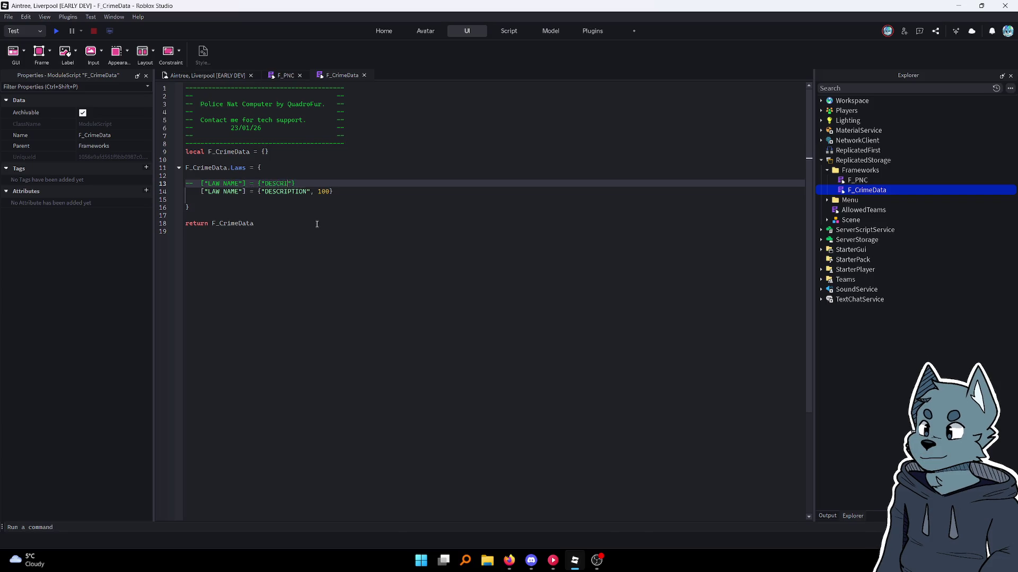
type("ON\"")
type("1ailTime}")
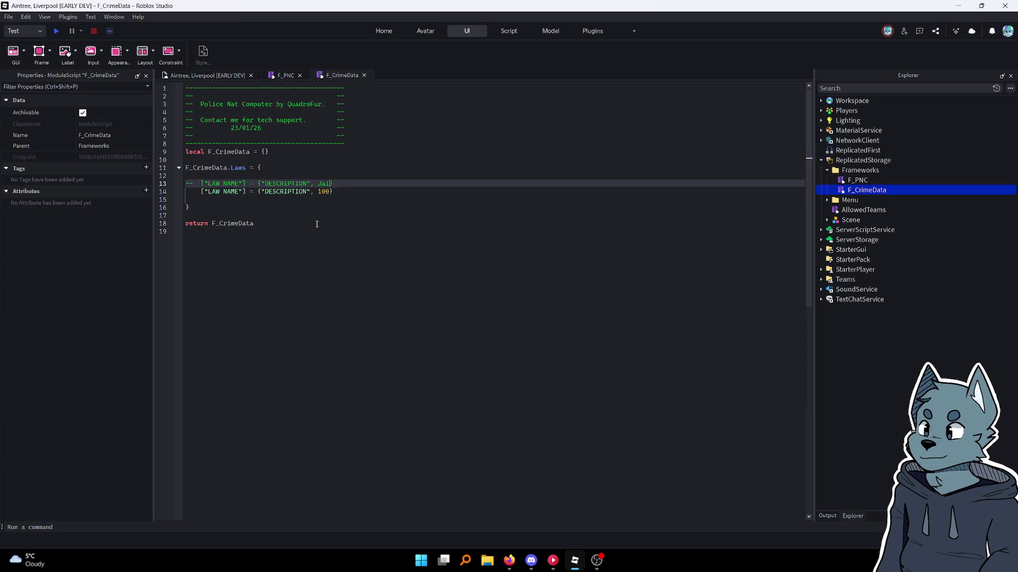
type("F")
type("Ammount,")
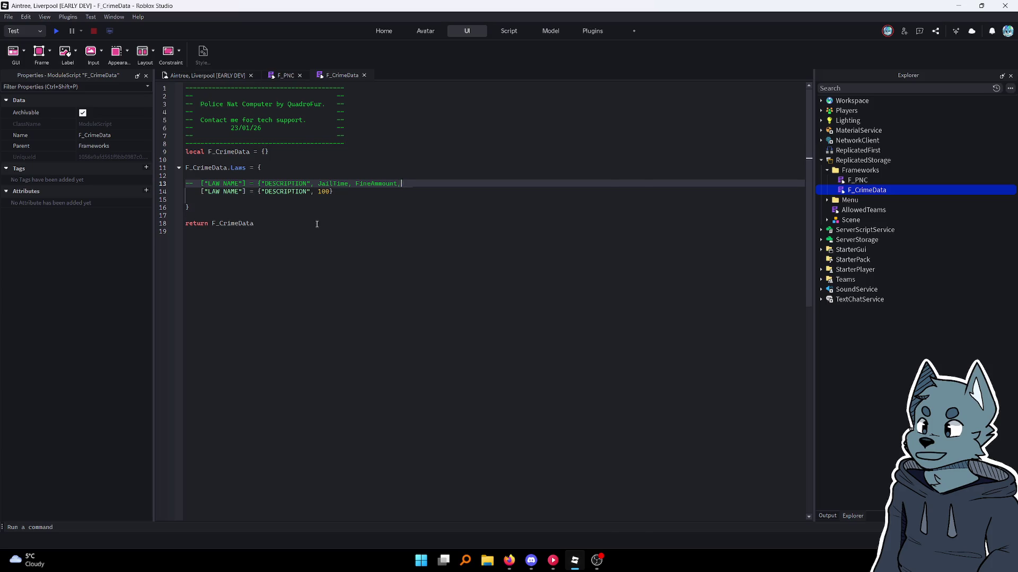
key("BackSpace")
key("BackSpace")
type("}")
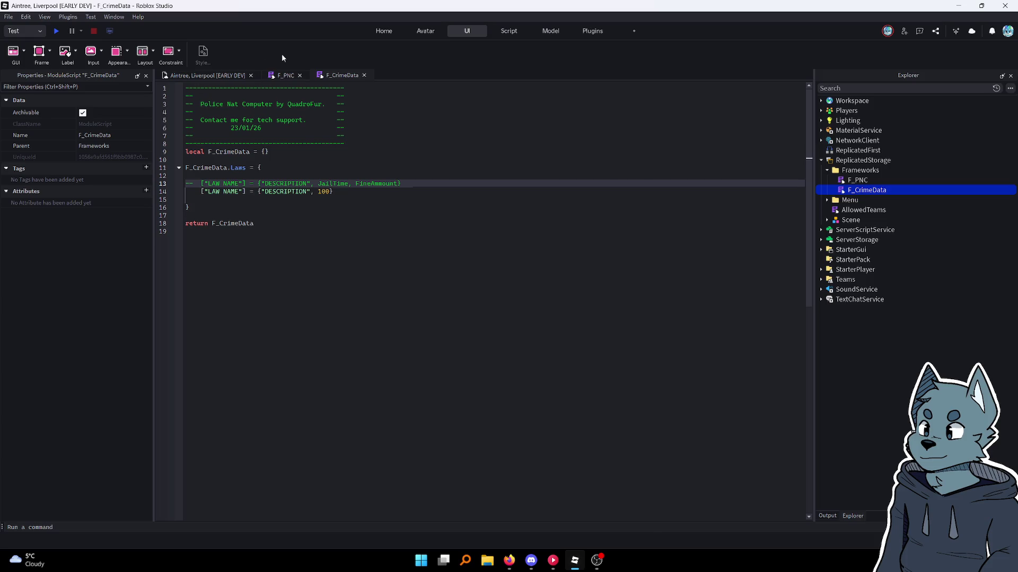
Finish the sample law entry with a 1000 value and a trailing comma
left_click(380, 194)
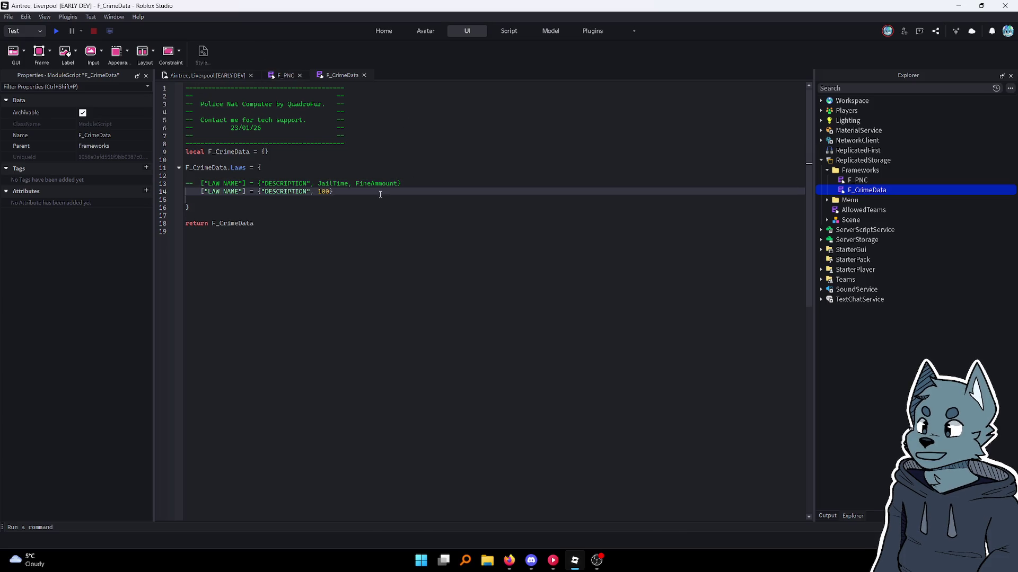
left_click(414, 181)
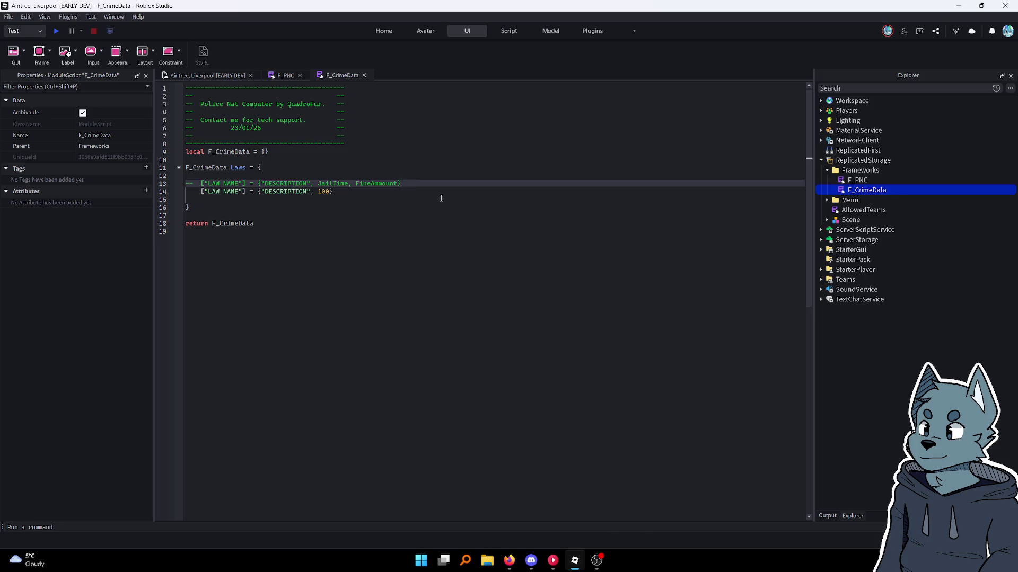
key("Down")
type(",")
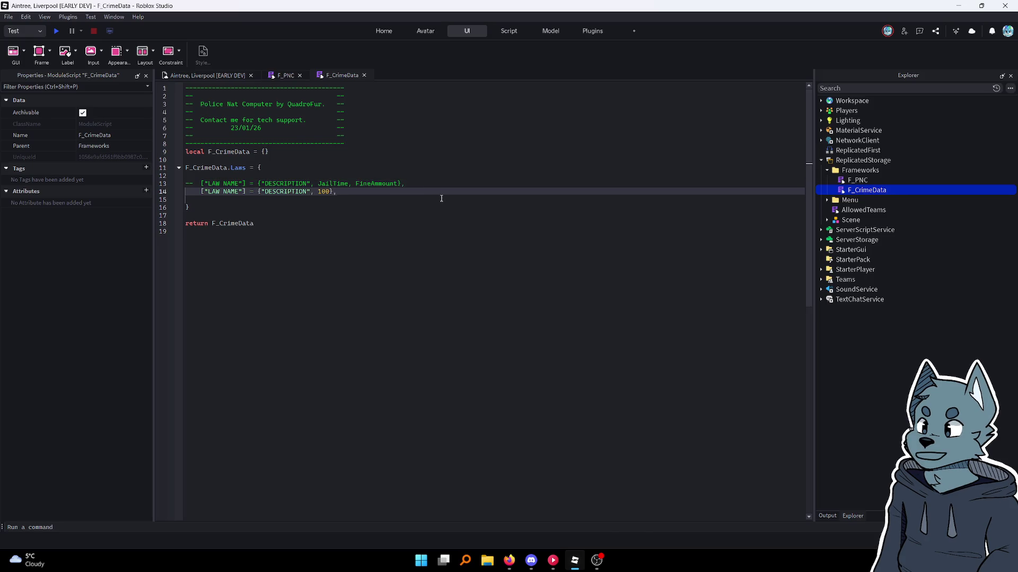
key("Left")
type(", 1000")
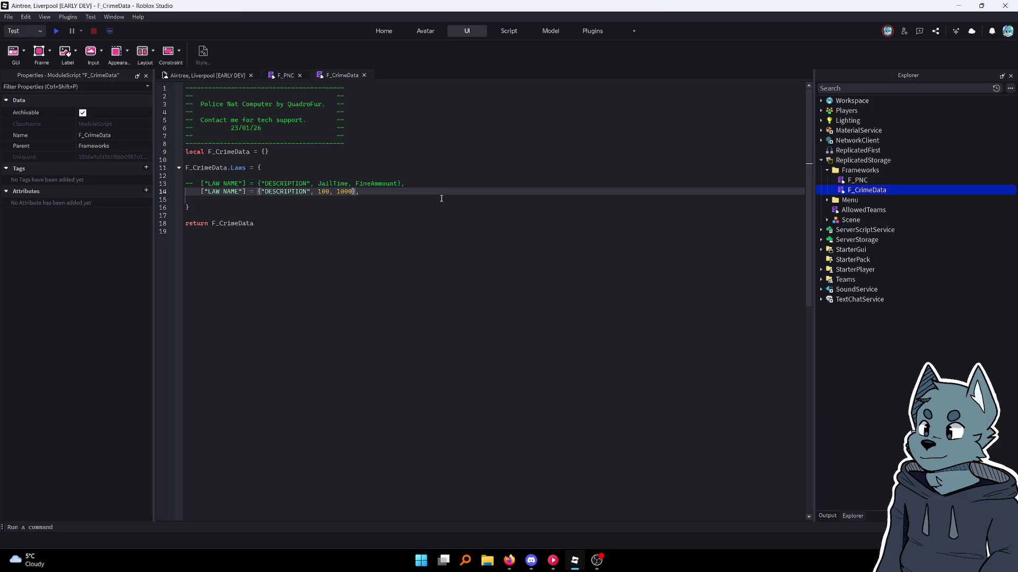
left_click(437, 191)
key("Down")
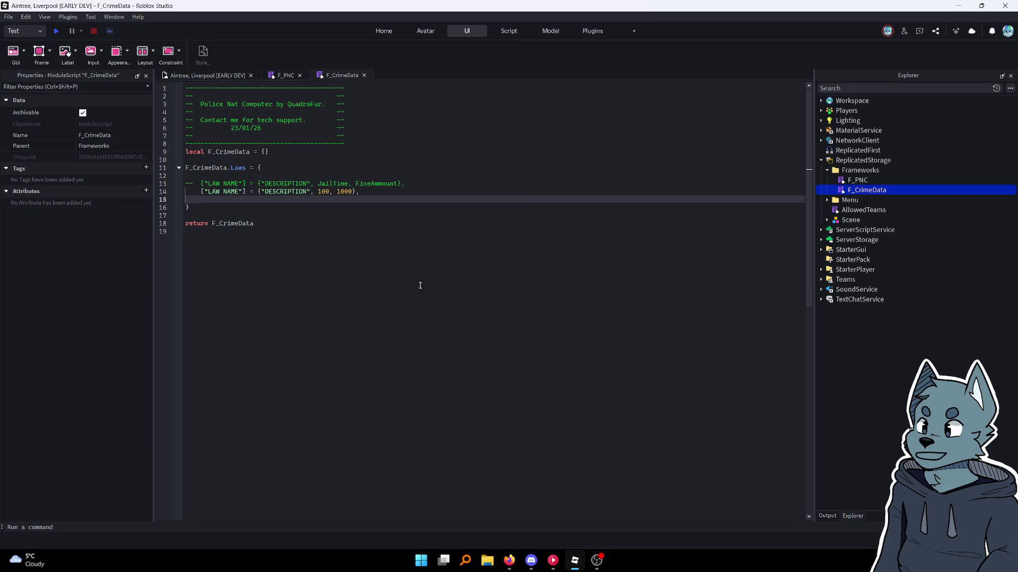
key("Down")
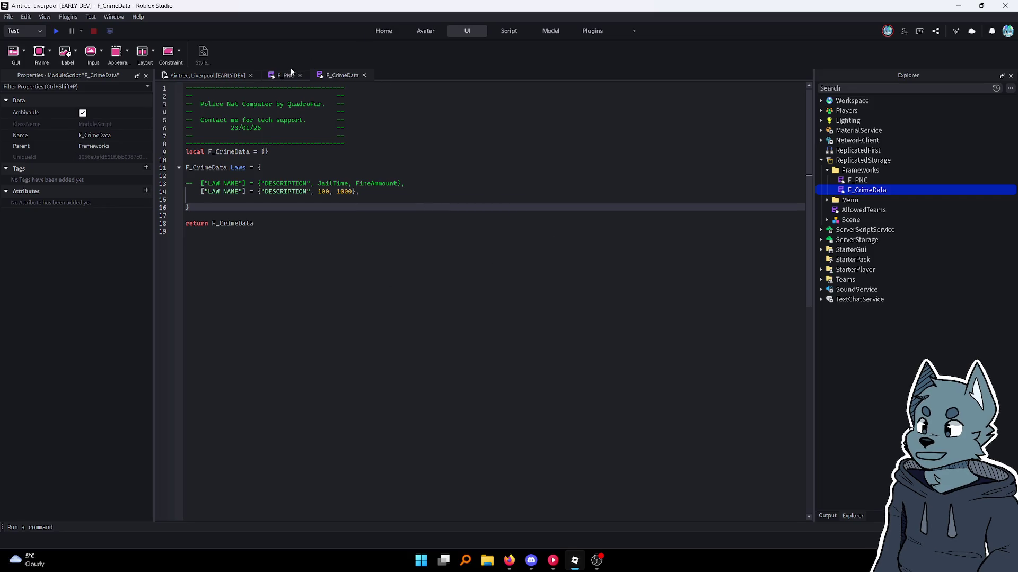
left_click(278, 78)
In F_PNC, insert a blank line between local F_PNC = {} and the PNCData table
left_click(428, 248)
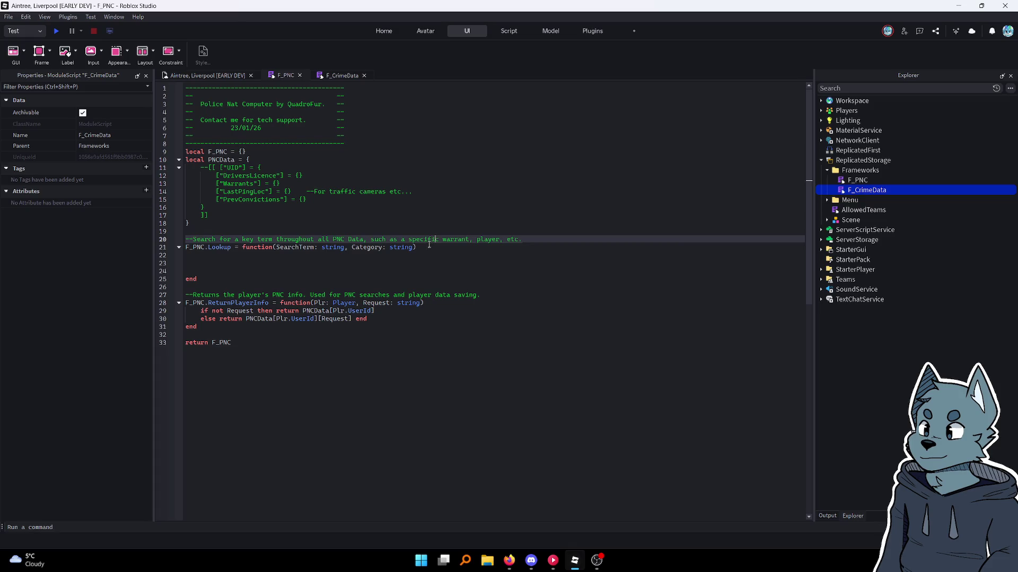
key("Up")
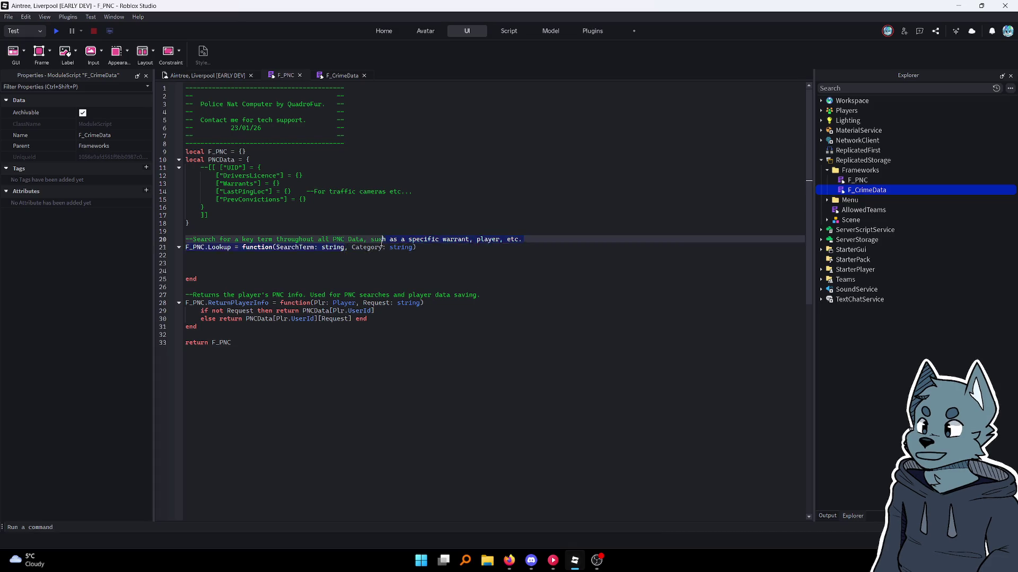
key("Down")
key("Left")
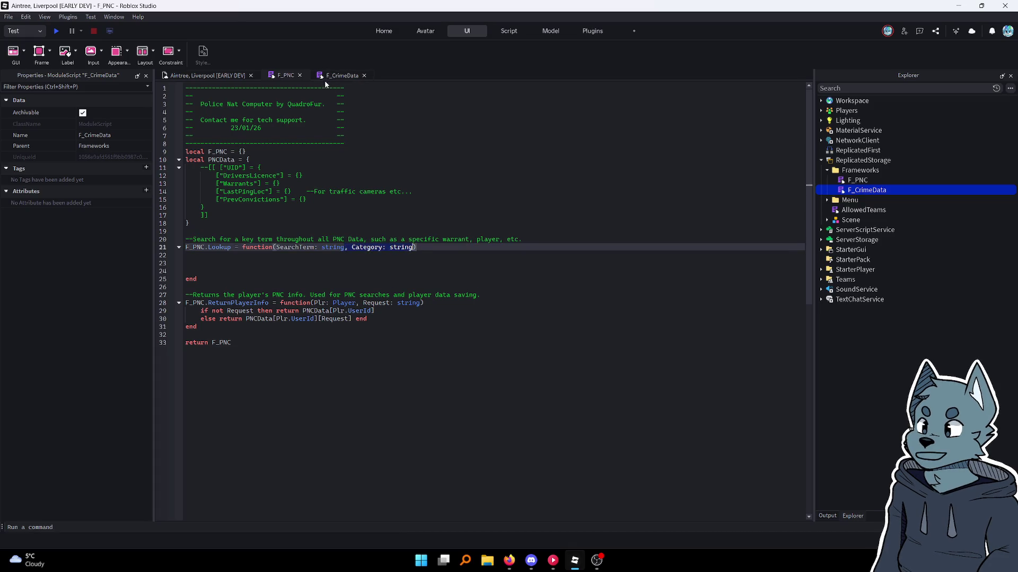
left_click(335, 154)
left_click(336, 157)
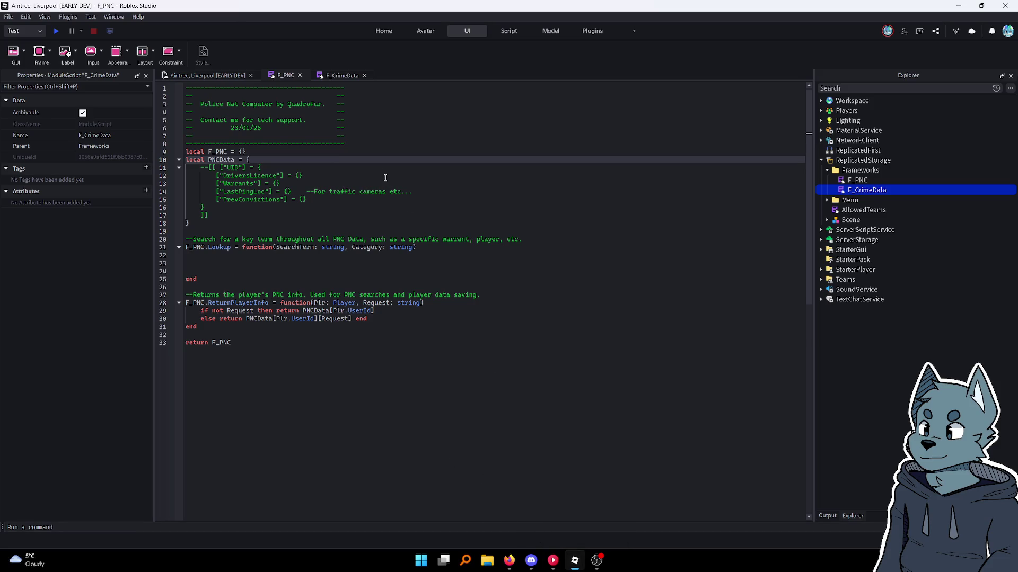
left_click(300, 151)
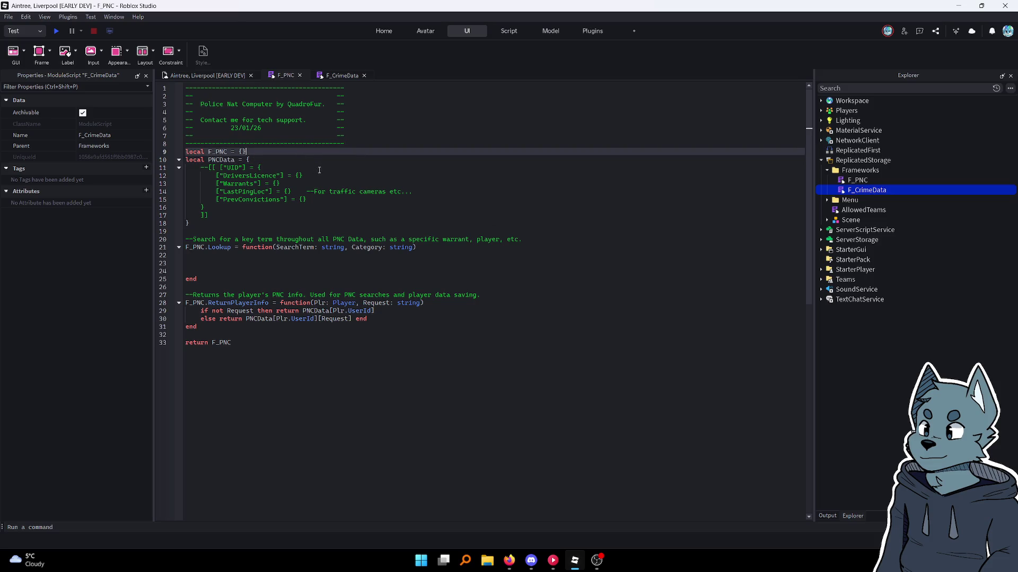
key("Return")
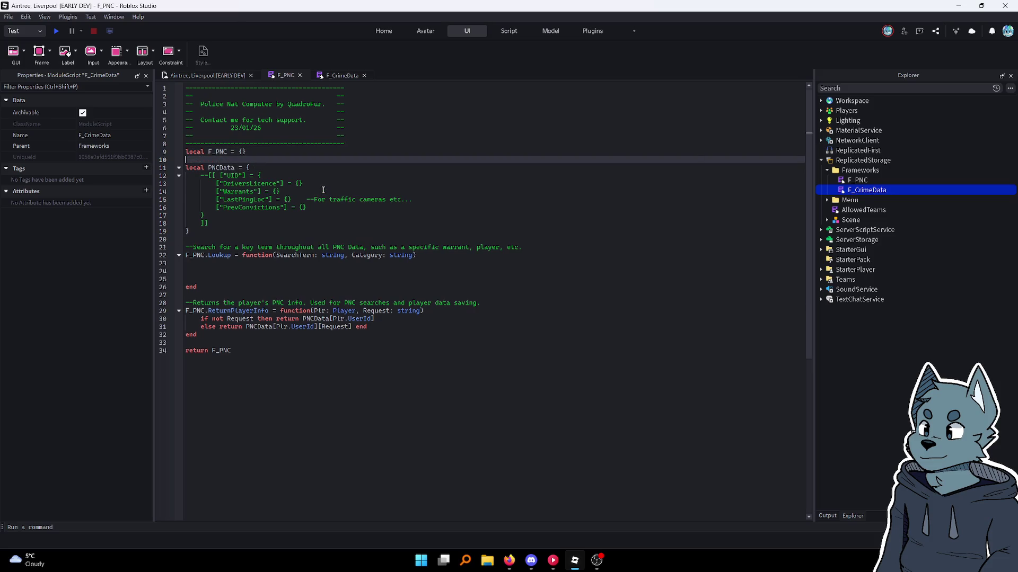
key("BackSpace")
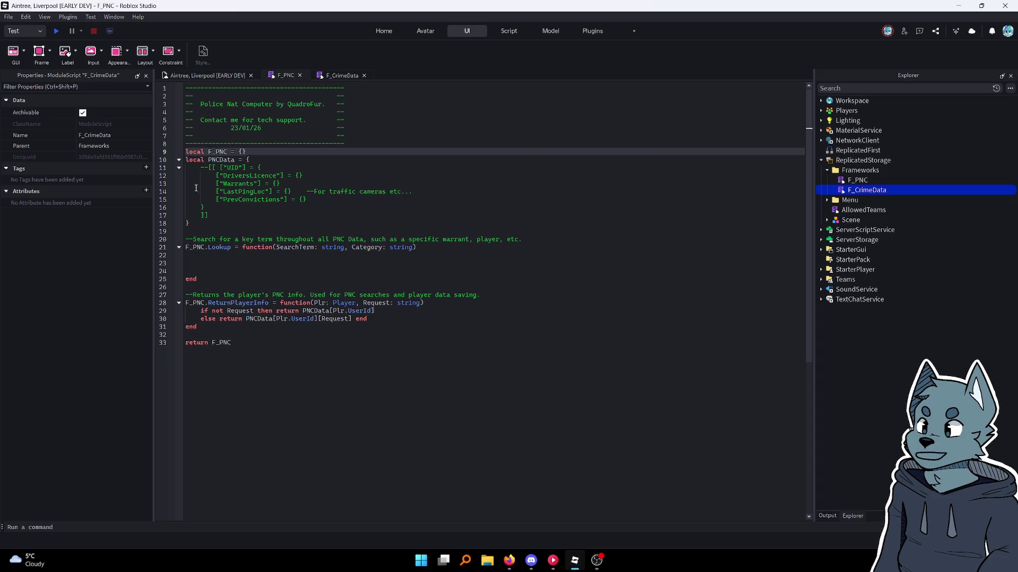
left_click(204, 224)
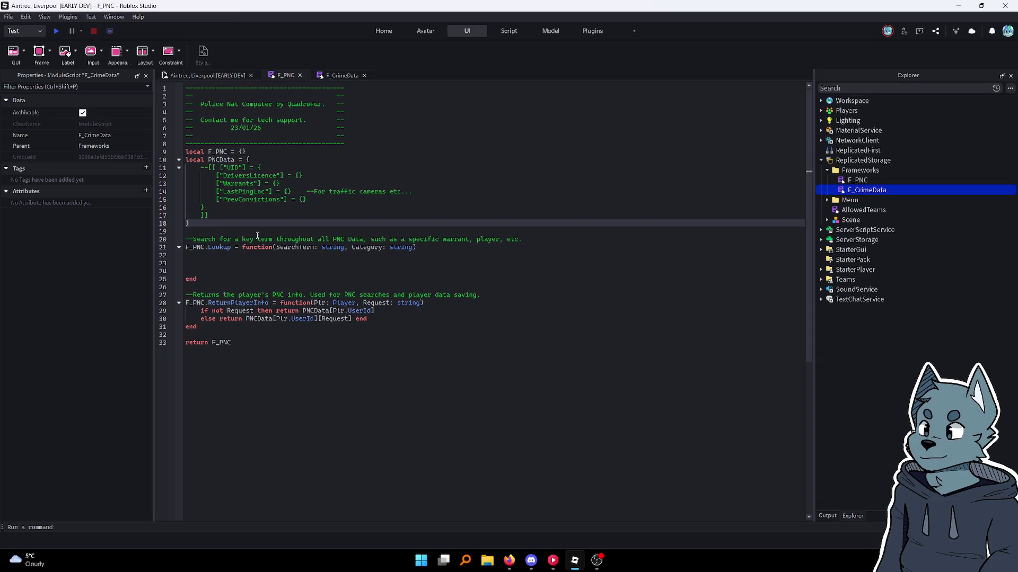
left_click(295, 152)
key("Return")
key("Return")
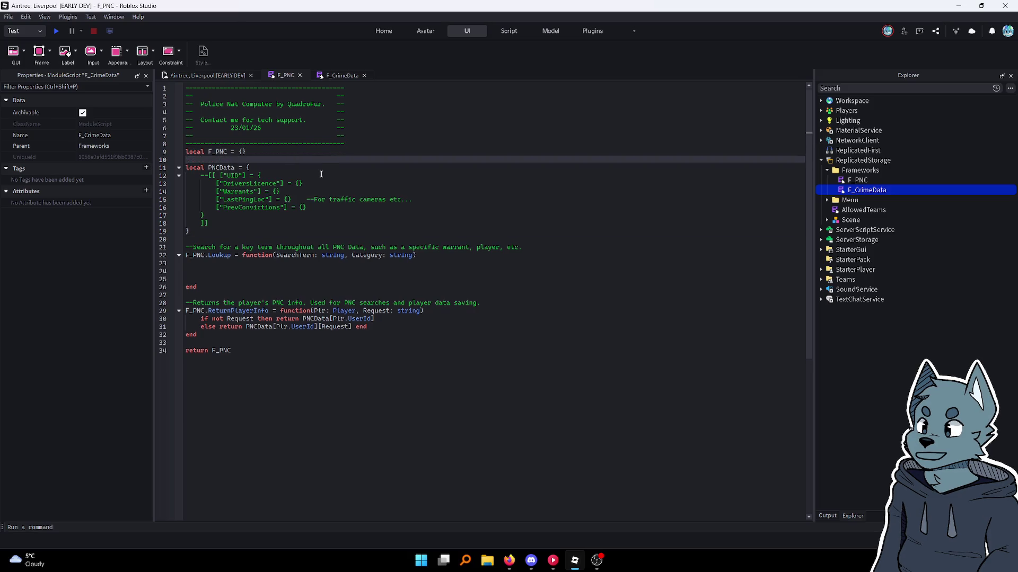
Declare local PNCTabs = {} below F_PNC with "Lookup" as its first entry
key("Up")
key("Return")
type("l")
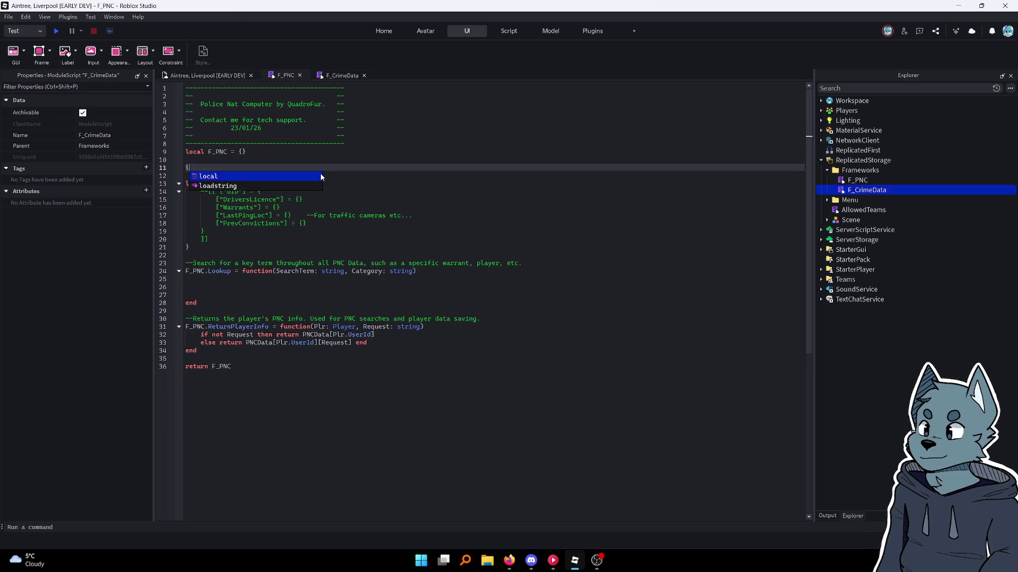
type("ocal PNC")
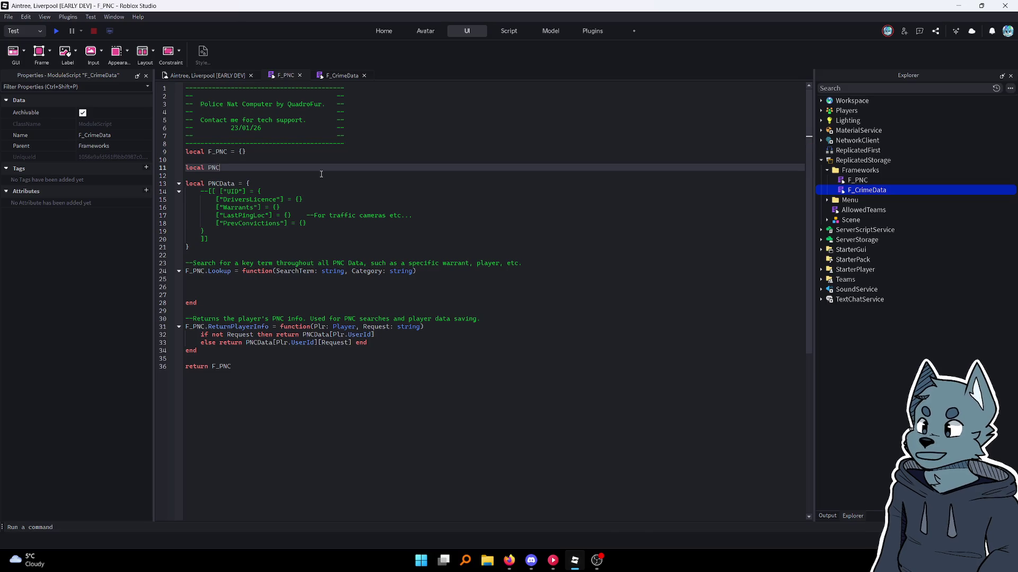
type("Tabs = {}")
key("Return")
type("\"")
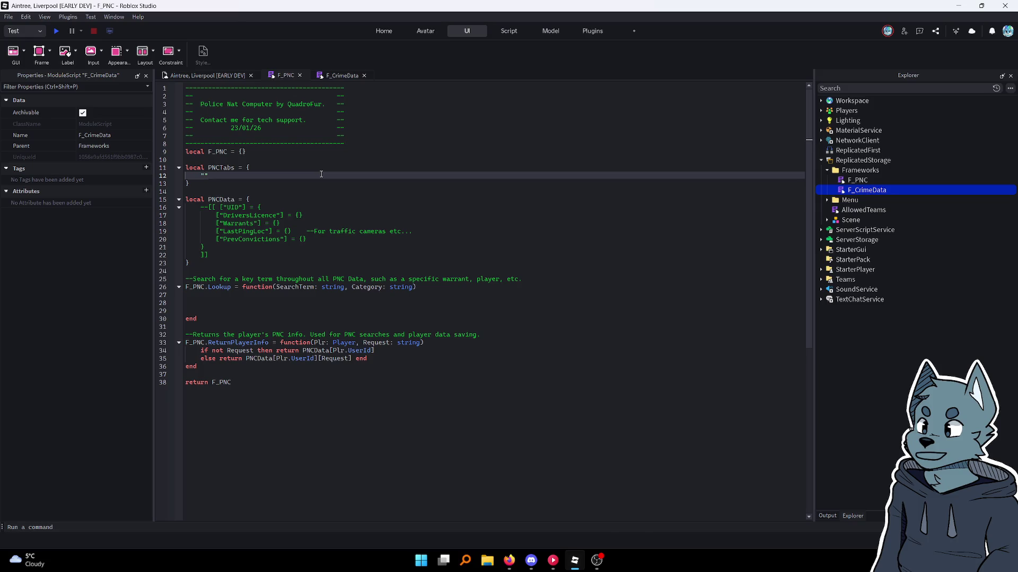
type("Hon ")
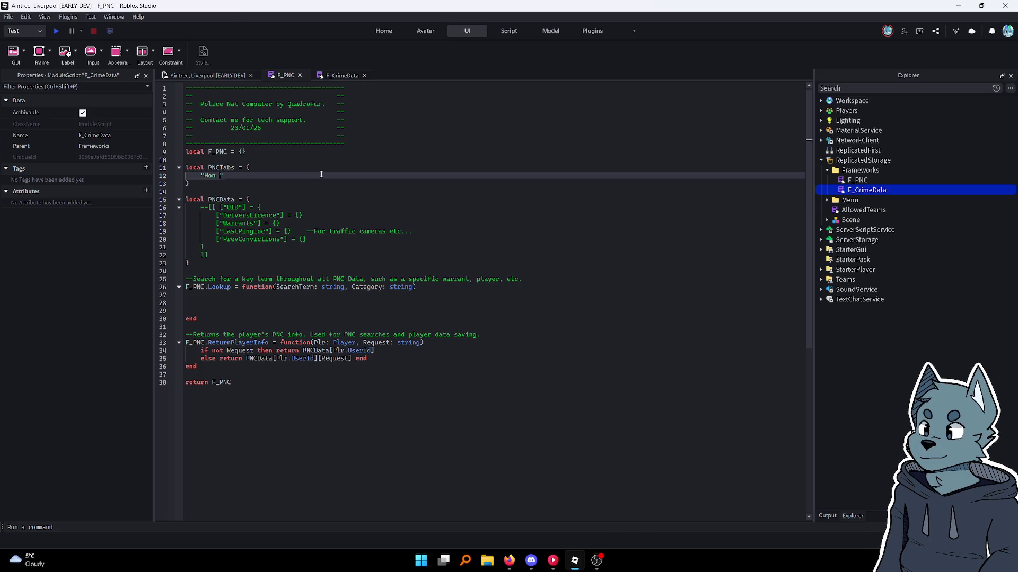
type("me")
key("BackSpace")
key("BackSpace")
key("BackSpace")
key("BackSpace")
key("BackSpace")
type("Lookuup")
key("BackSpace")
key("BackSpace")
type("p")
key("End")
type(",")
key("Return")
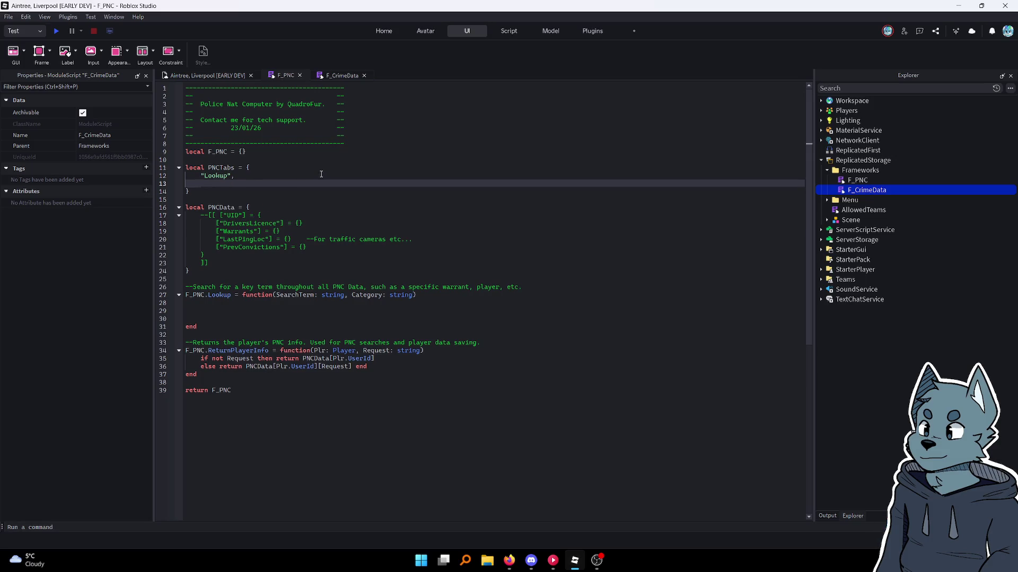
Add the "Warrants", "Laws" and "TrafficCameras" entries to PNCTabs
type("\"")
type("Warrants\",")
key("End")
type(",")
key("Return")
type("\"K")
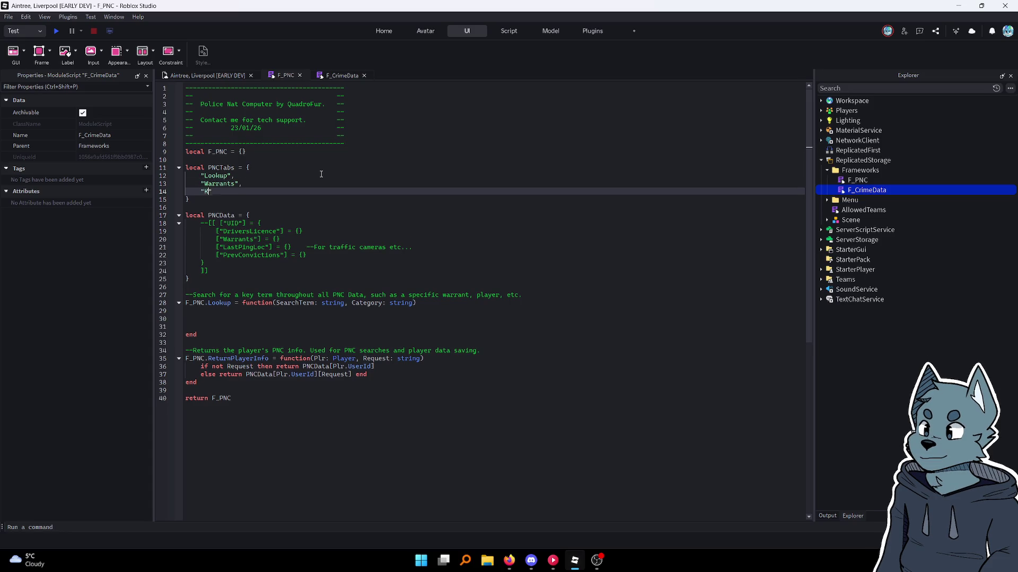
type("a")
key("BackSpace")
key("BackSpace")
type("Laws\"")
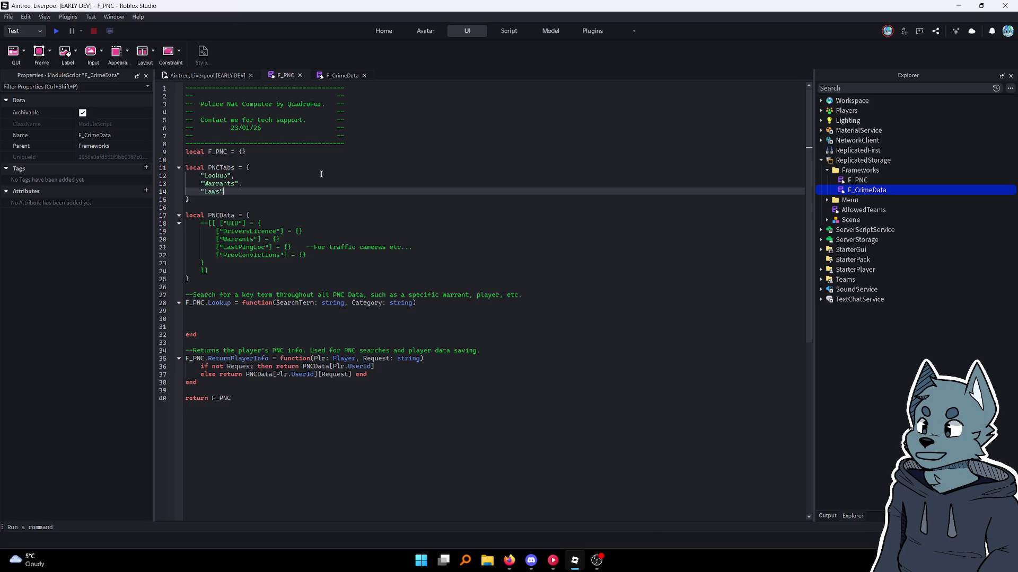
key("Return")
type("\"")
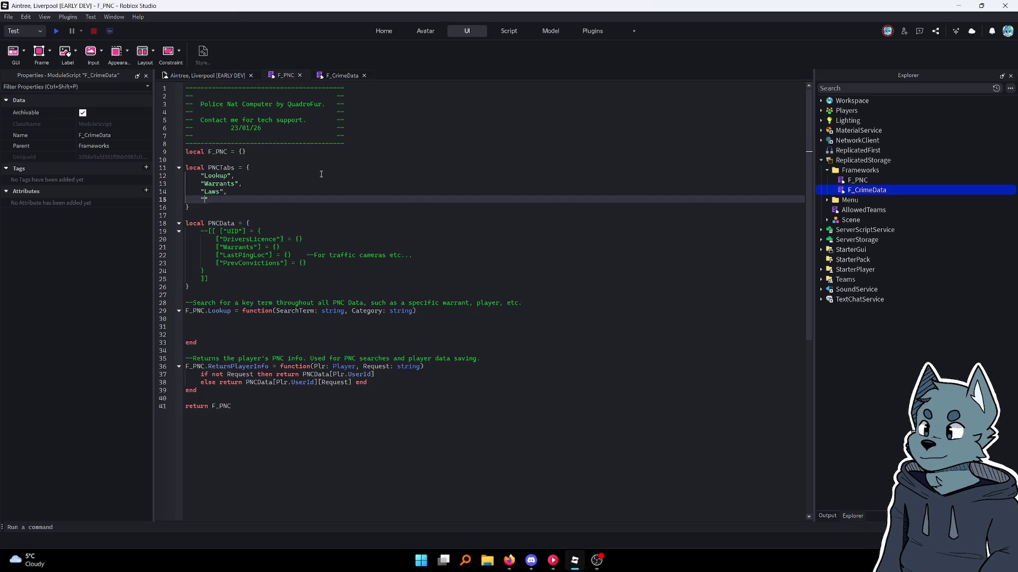
type("TrafficCameras\"")
type(",m")
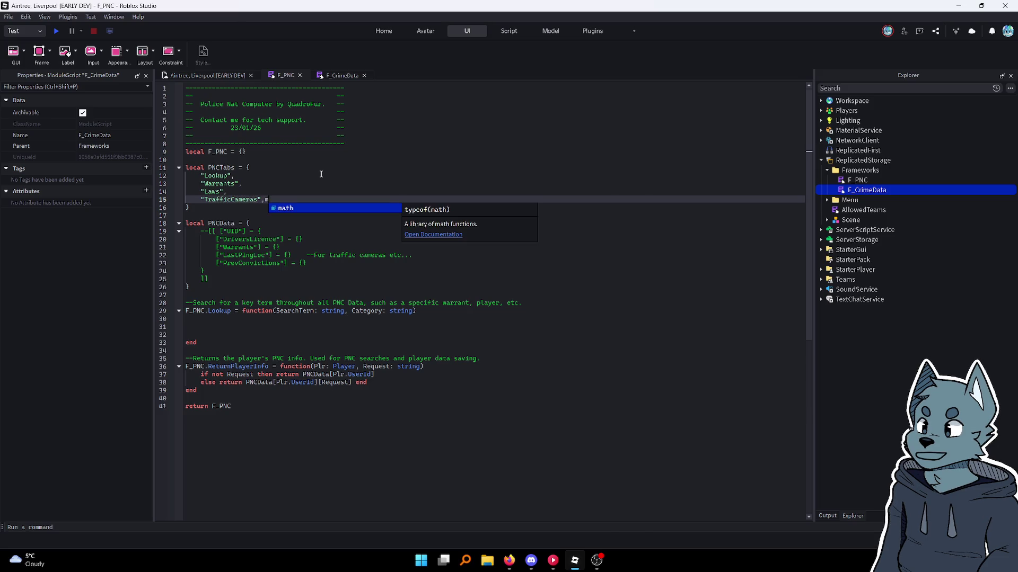
key("Return")
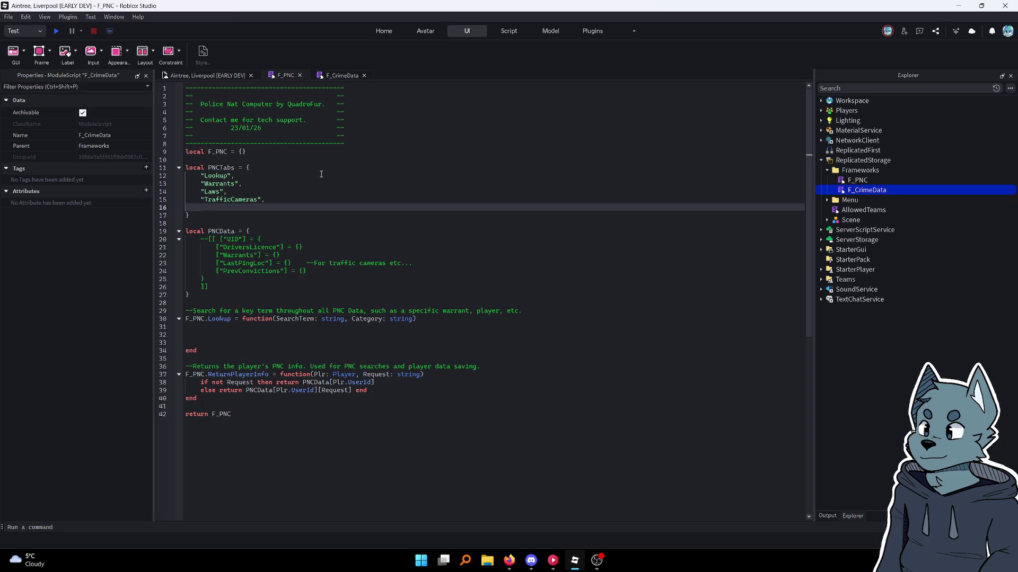
key("BackSpace")
key("BackSpace")
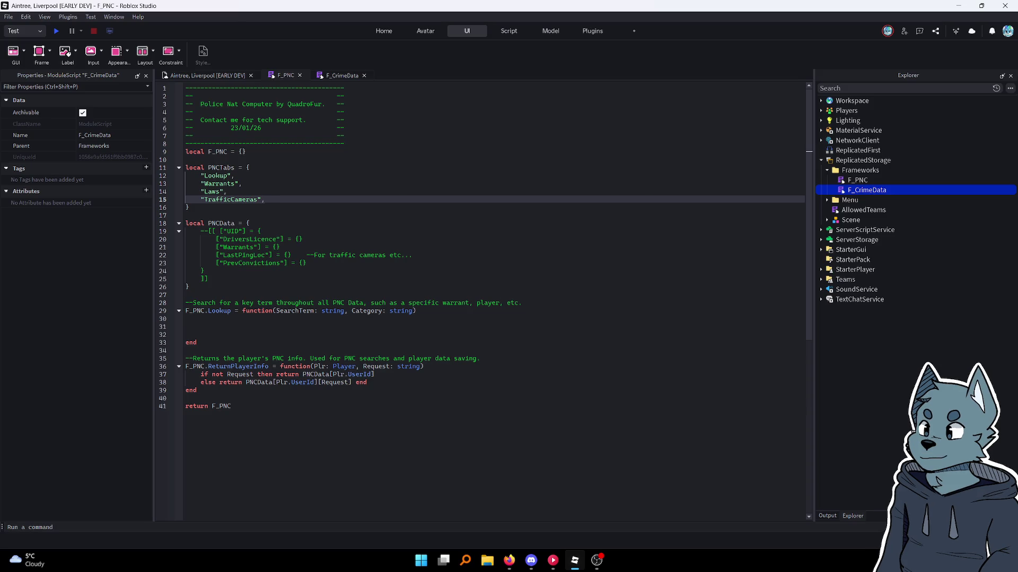
key("alt+Tab")
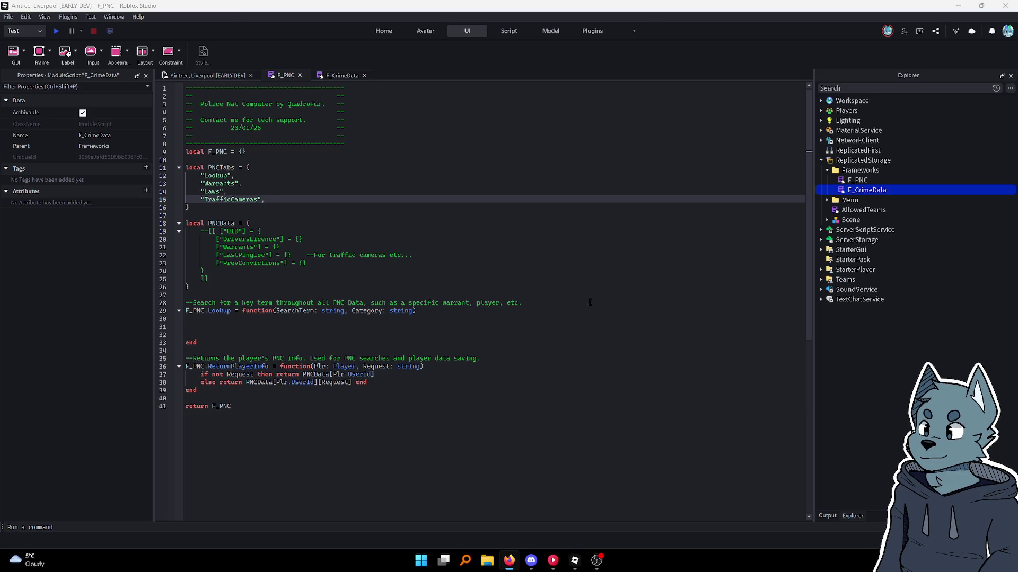
left_click_drag(265, 200, 177, 176)
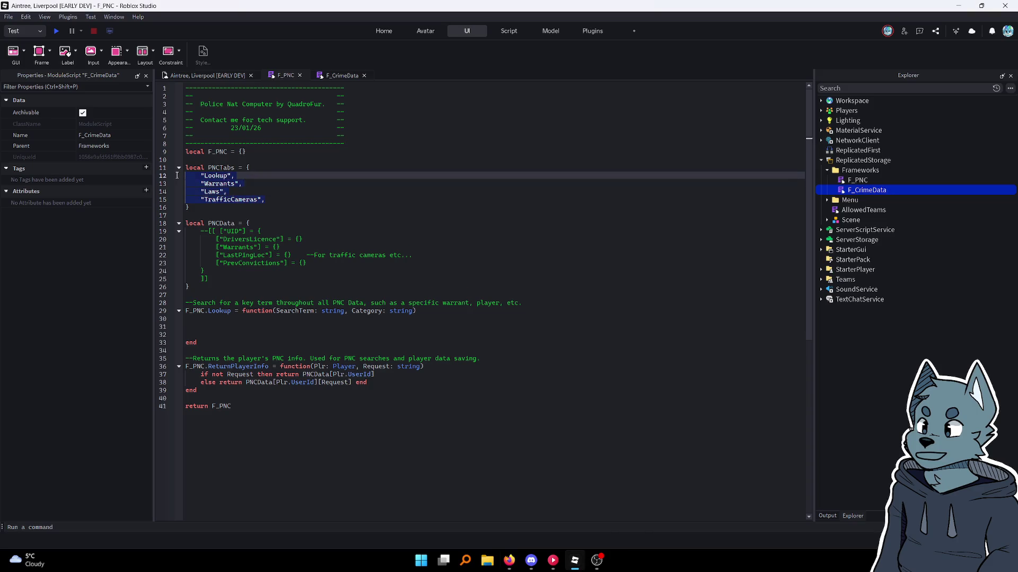
left_click(236, 183)
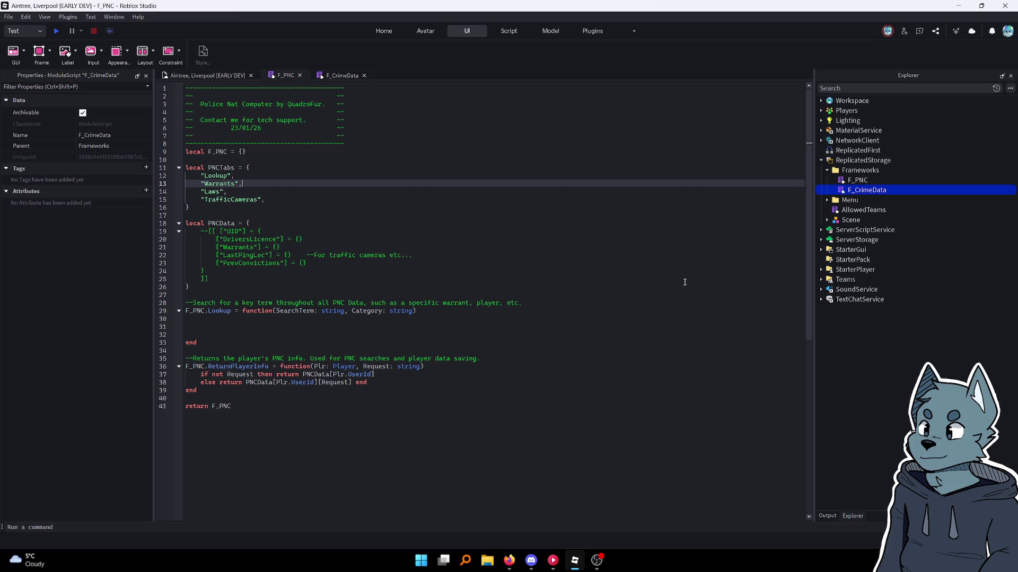
left_click(321, 335)
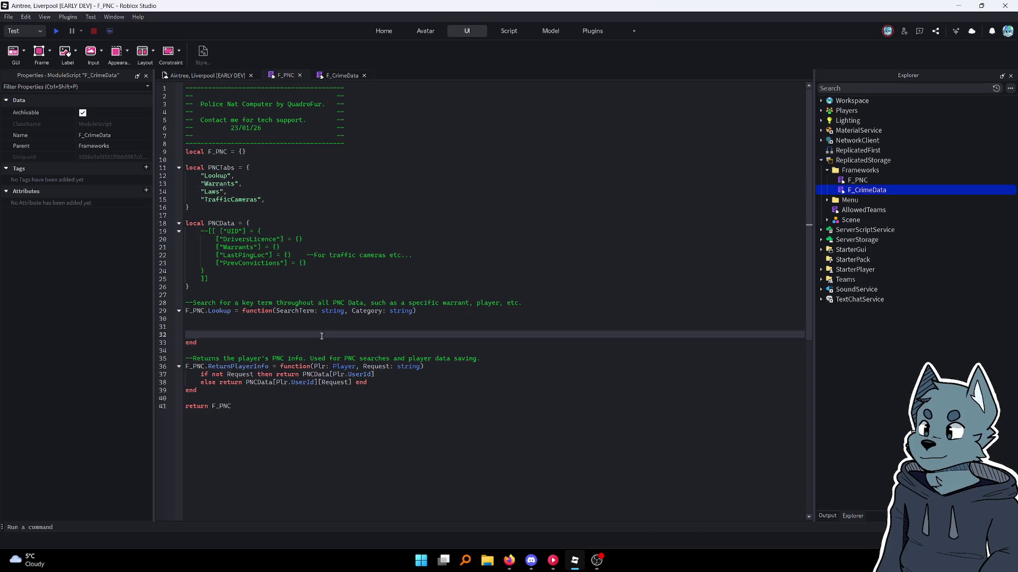
left_click(243, 327)
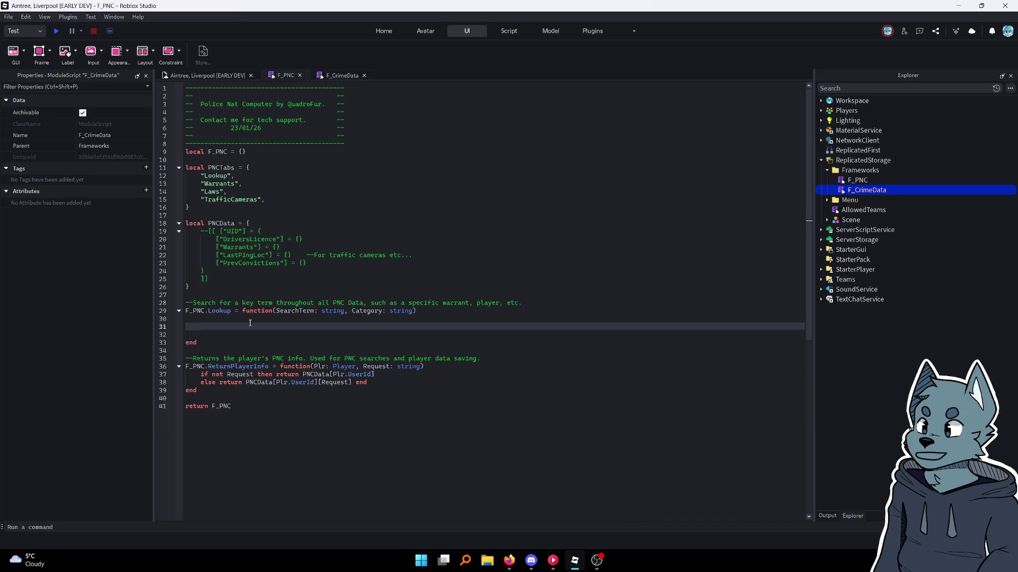
left_click(212, 193)
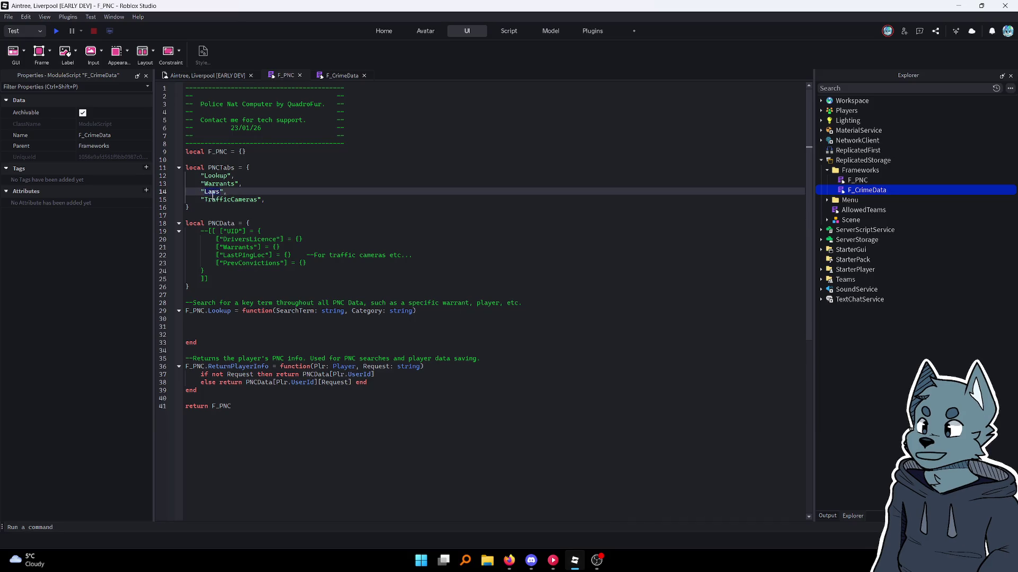
left_click(209, 200)
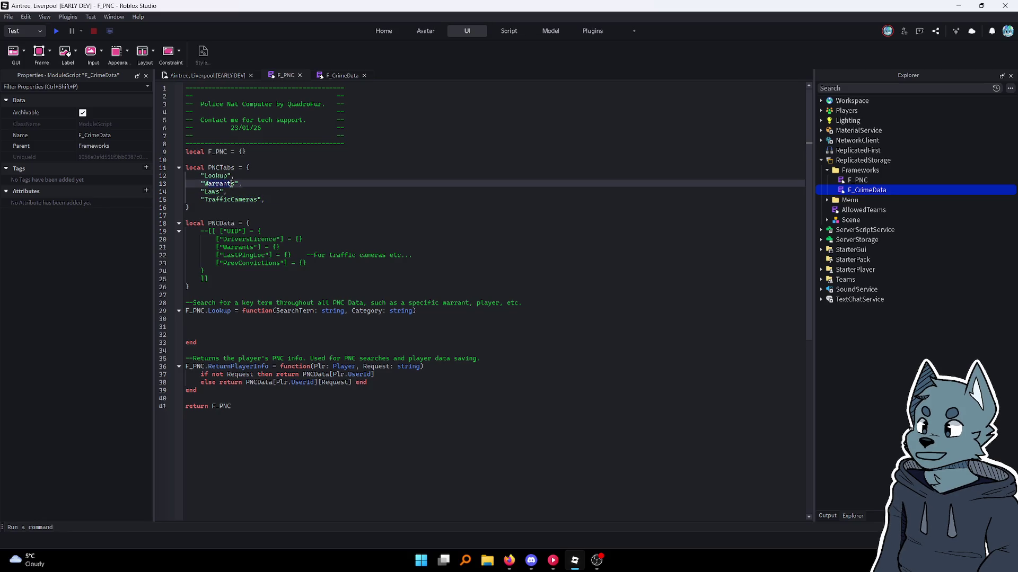
left_click(219, 177)
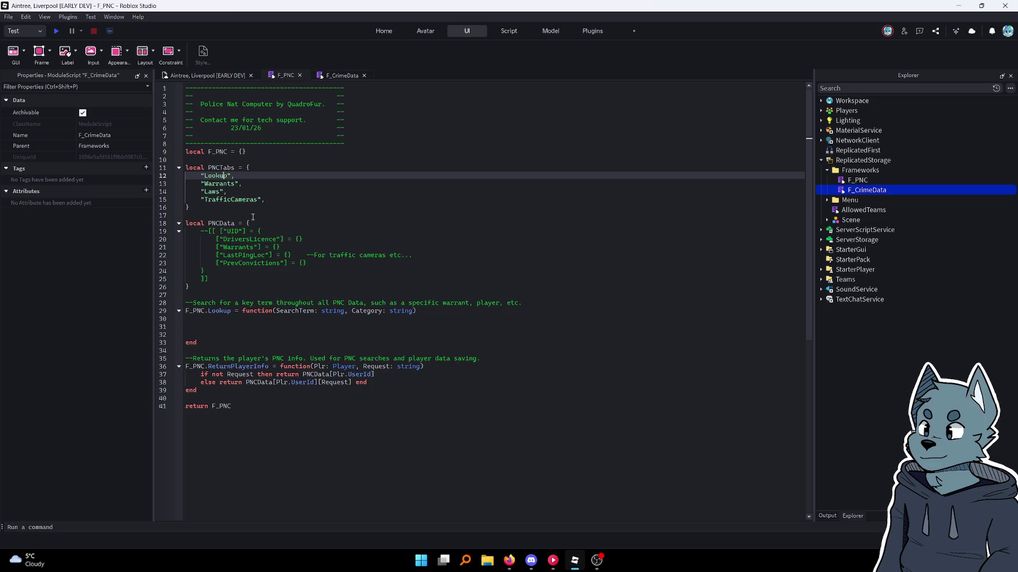
left_click(223, 328)
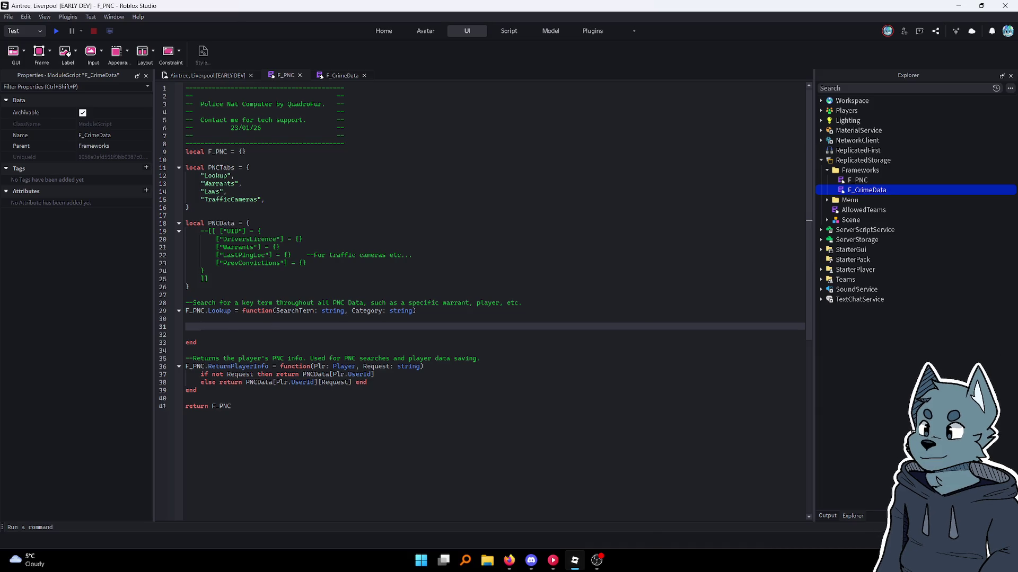
key("alt+Tab")
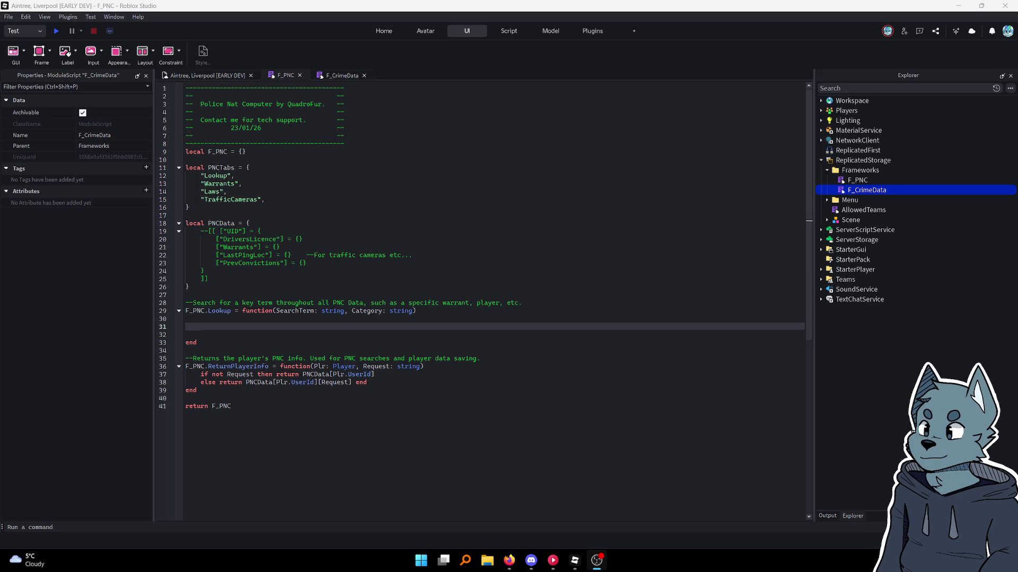
key("alt+Tab")
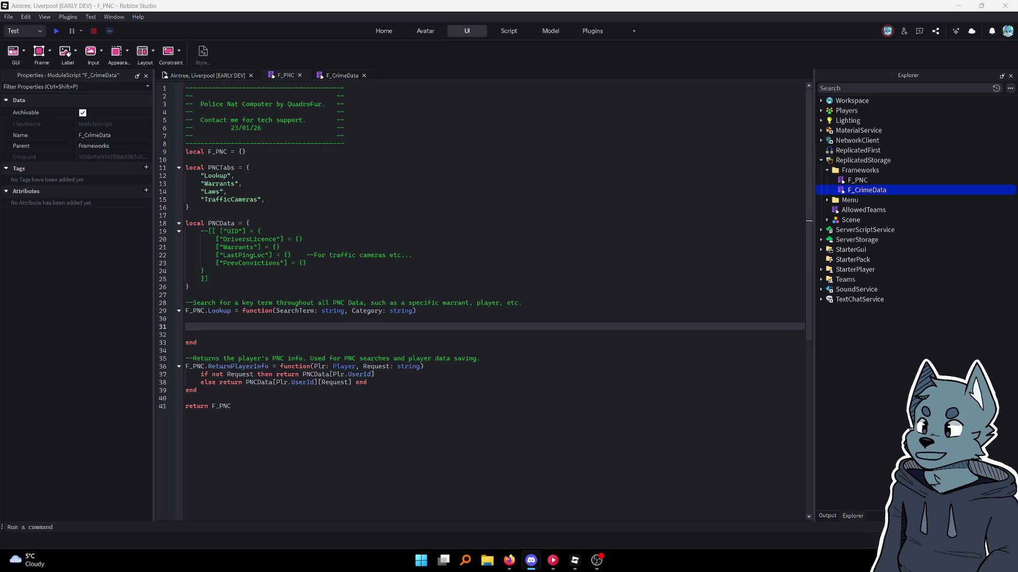
key("alt+Tab")
left_click(389, 325)
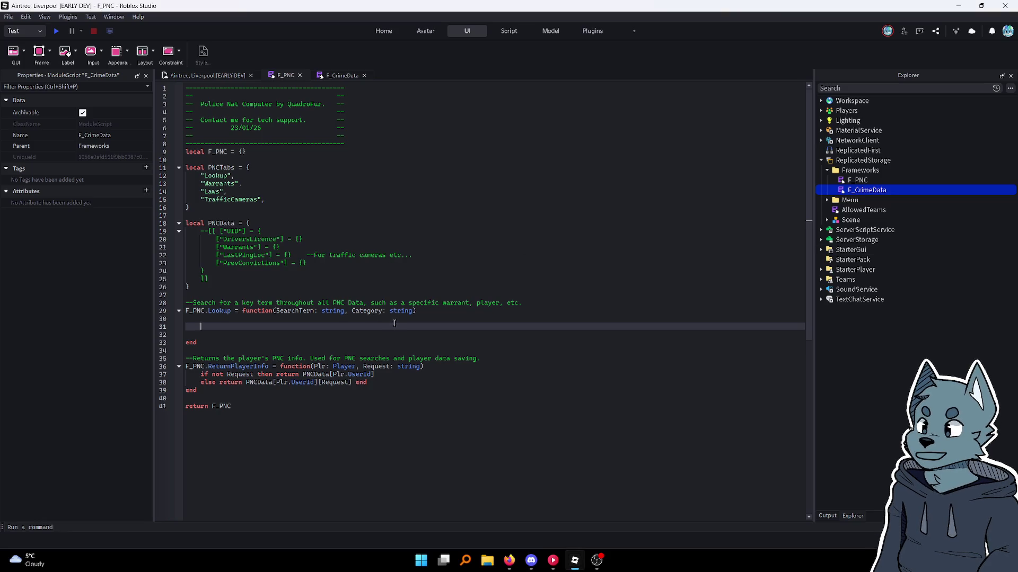
left_click(268, 200)
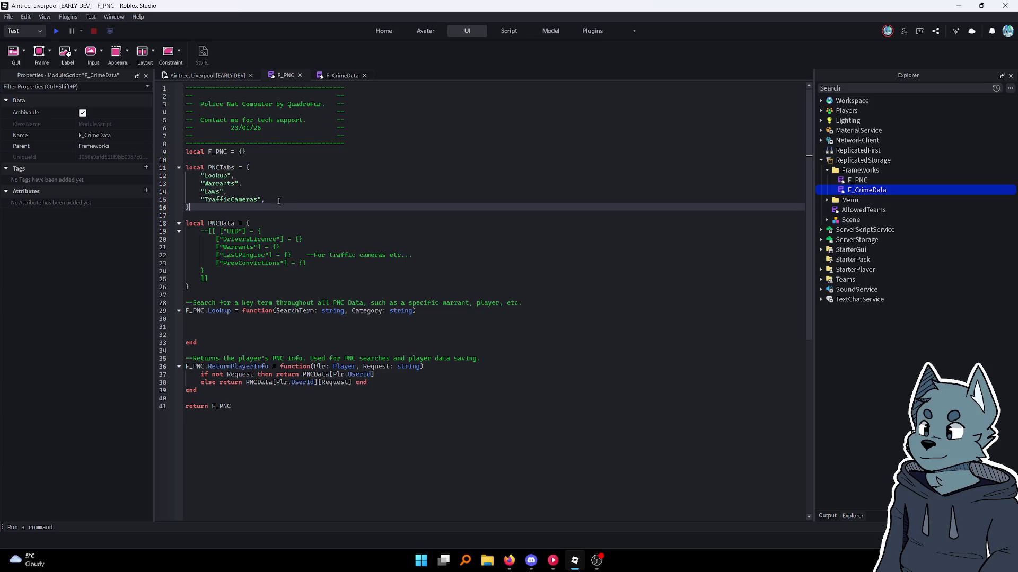
left_click(206, 192)
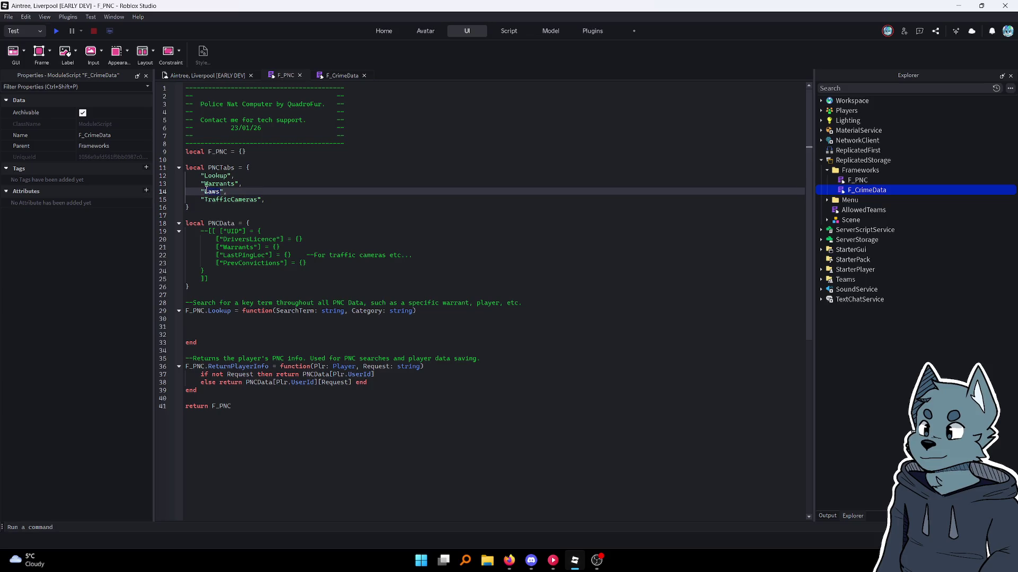
left_click(339, 75)
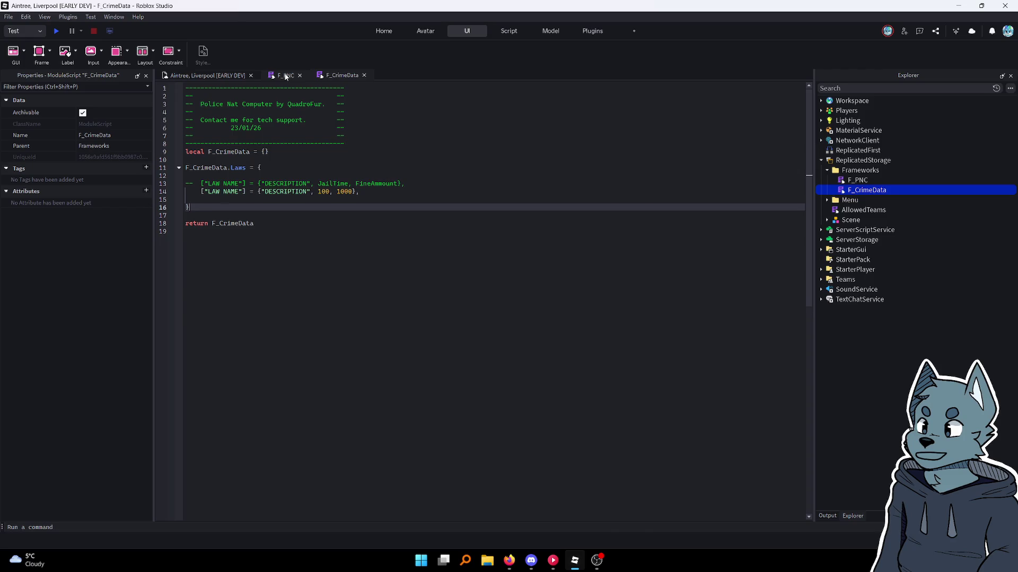
left_click(286, 75)
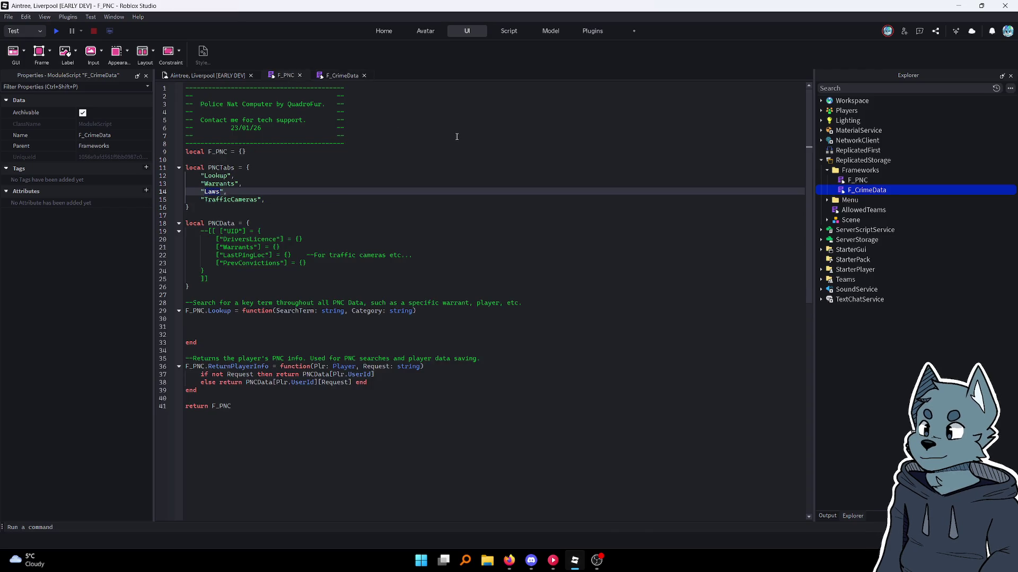
left_click(329, 327)
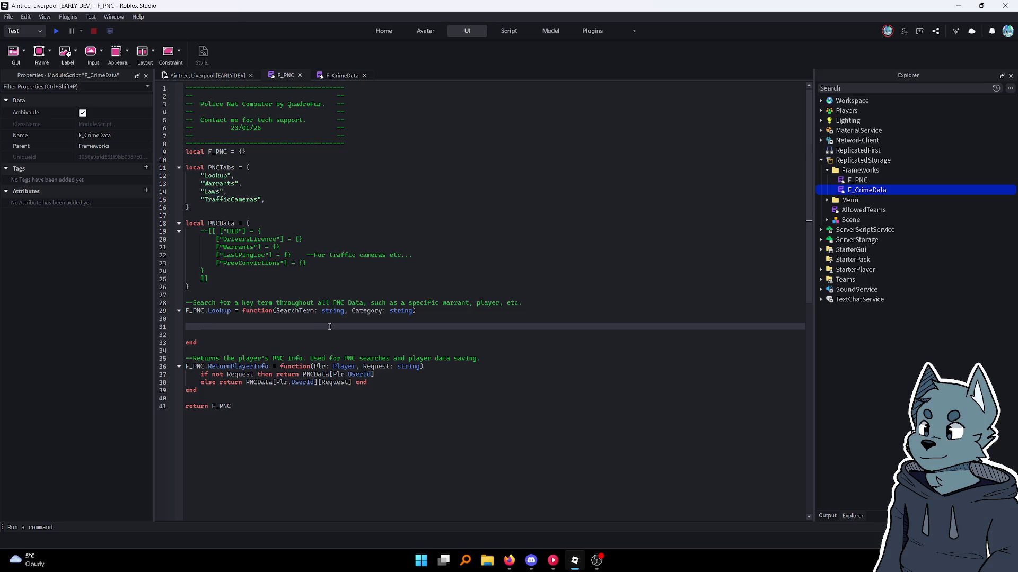
left_click(220, 312)
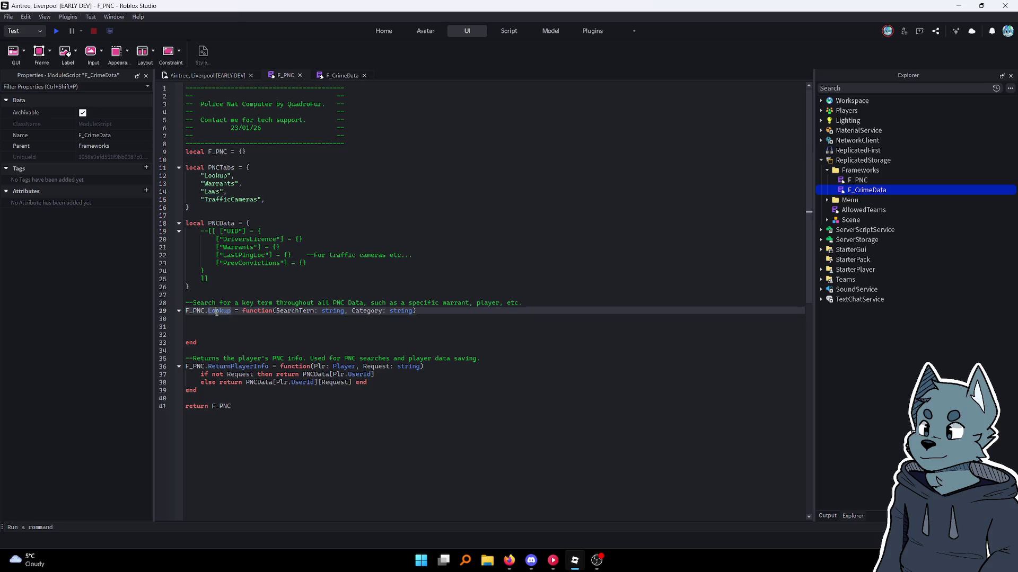
left_click(307, 335)
left_click(325, 327)
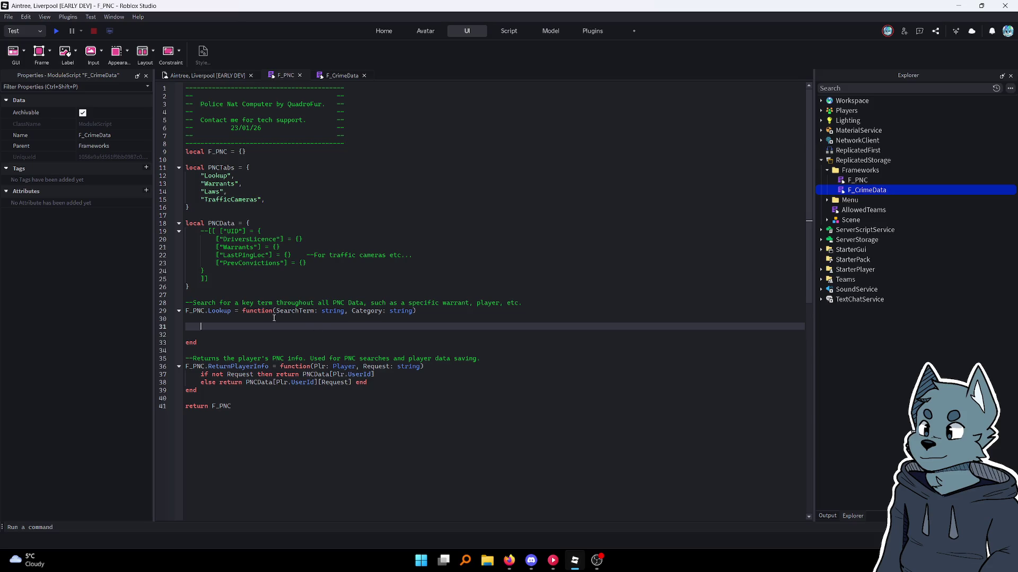
left_click(217, 311)
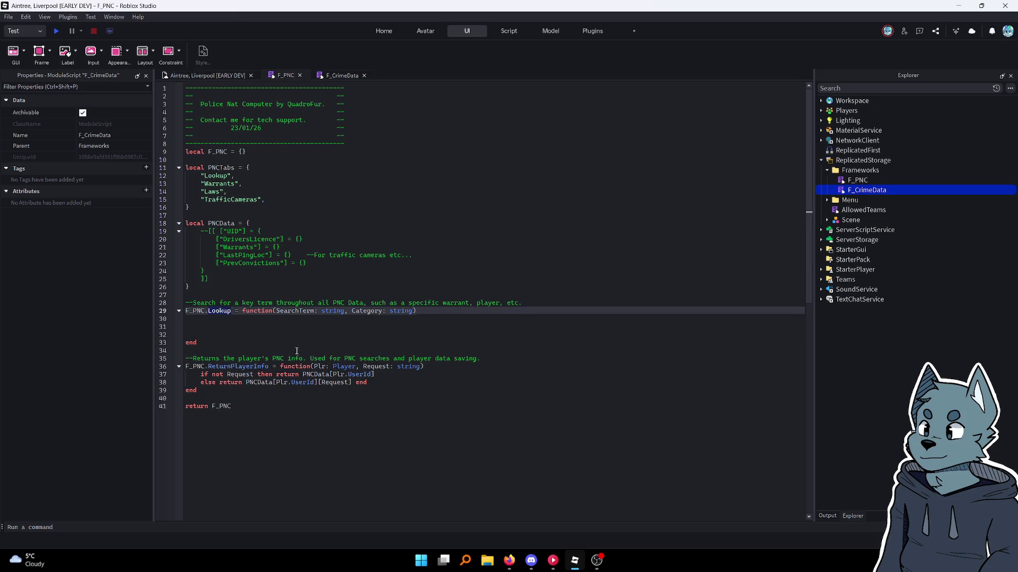
Rename the F_PNC Lookup function to Search
key("BackSpace")
key("BackSpace")
key("BackSpace")
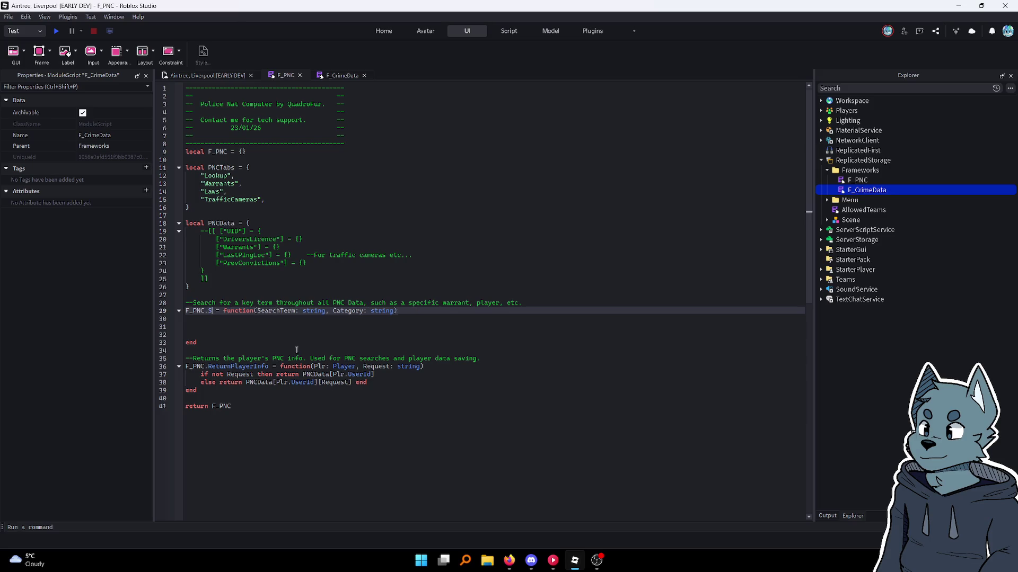
type("Search")
key("Down")
key("Down")
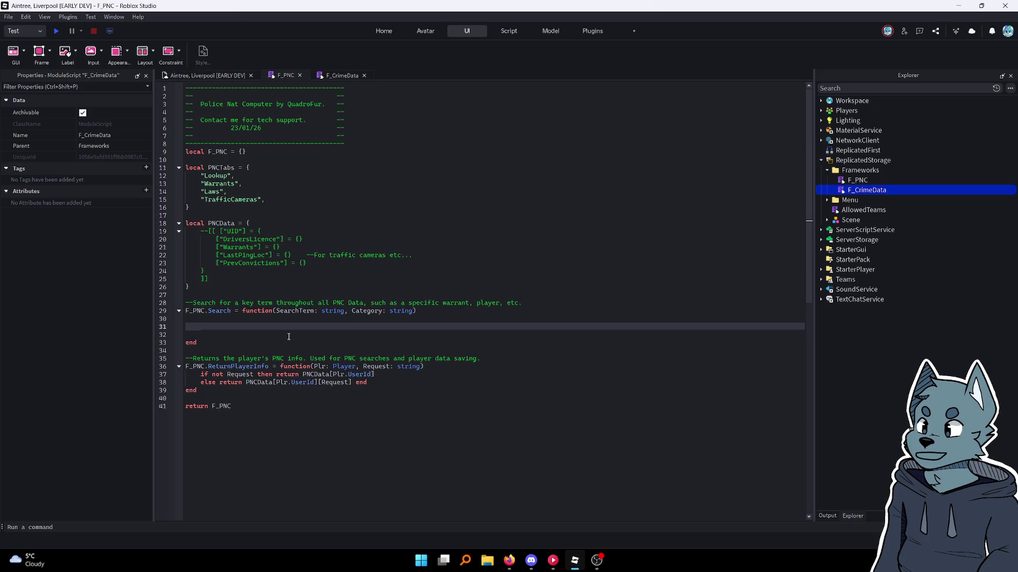
Write local Search = string.gsub(string.lower(SearchTerm), " ", "") as the function's first line
type("lo")
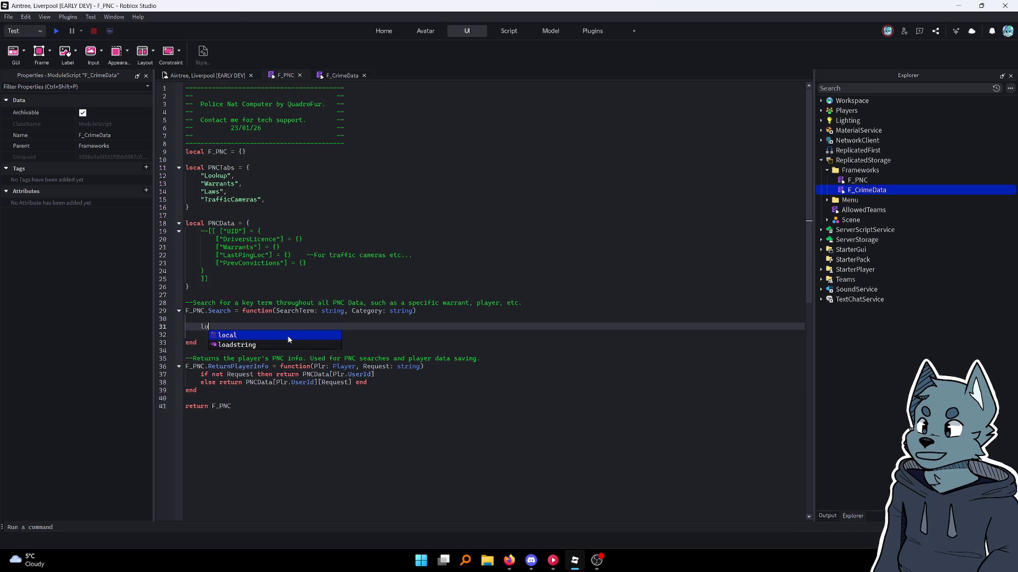
type("cal Search = ")
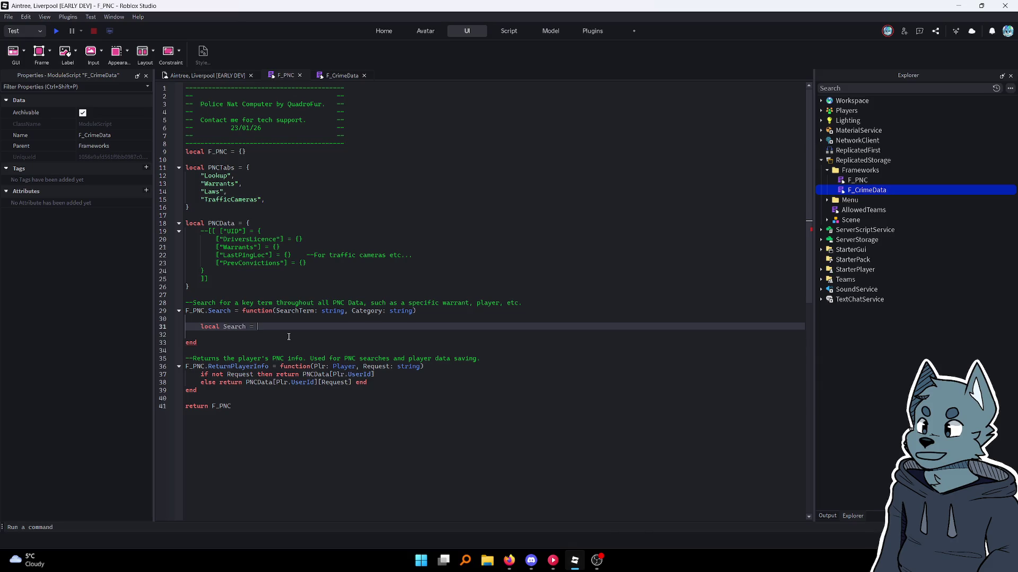
type("string.g")
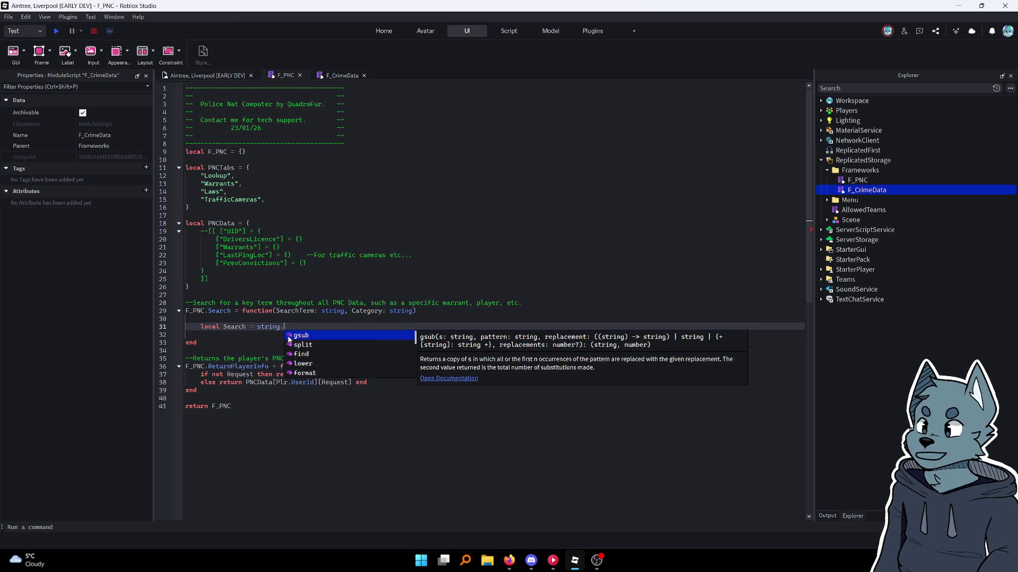
key("Tab")
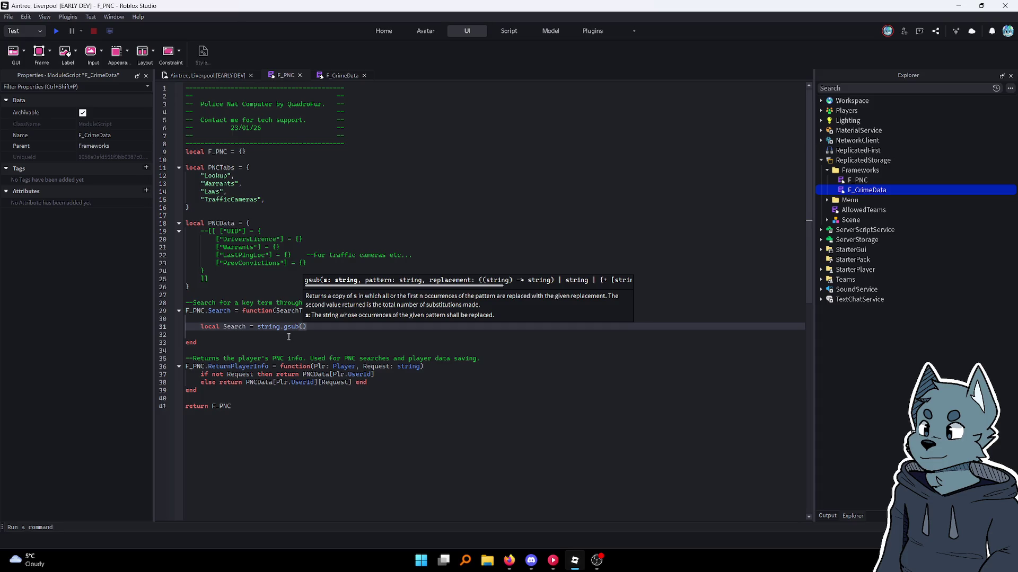
type("string.low")
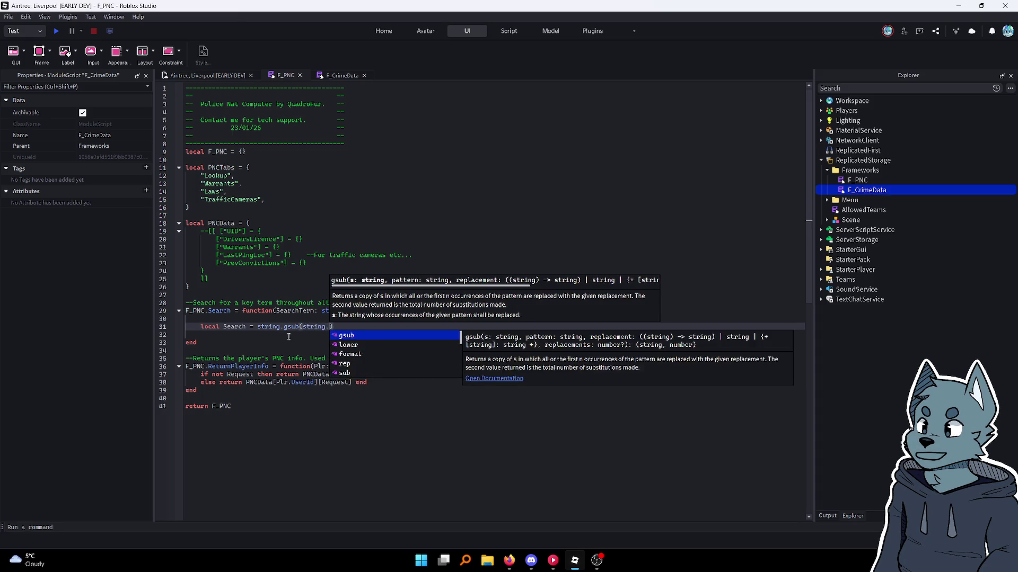
key("Tab")
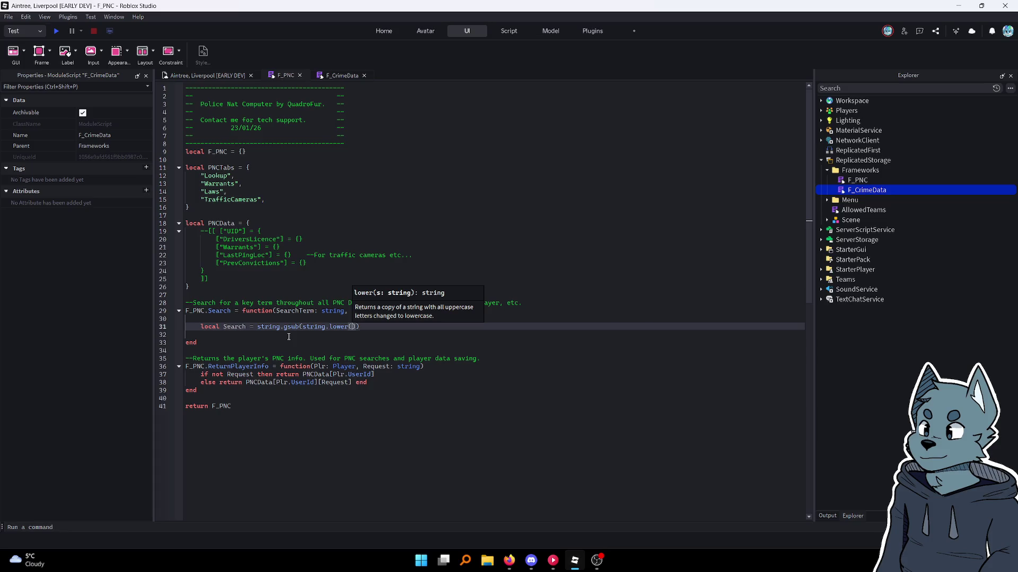
type("Sea")
key("Tab")
key("Right")
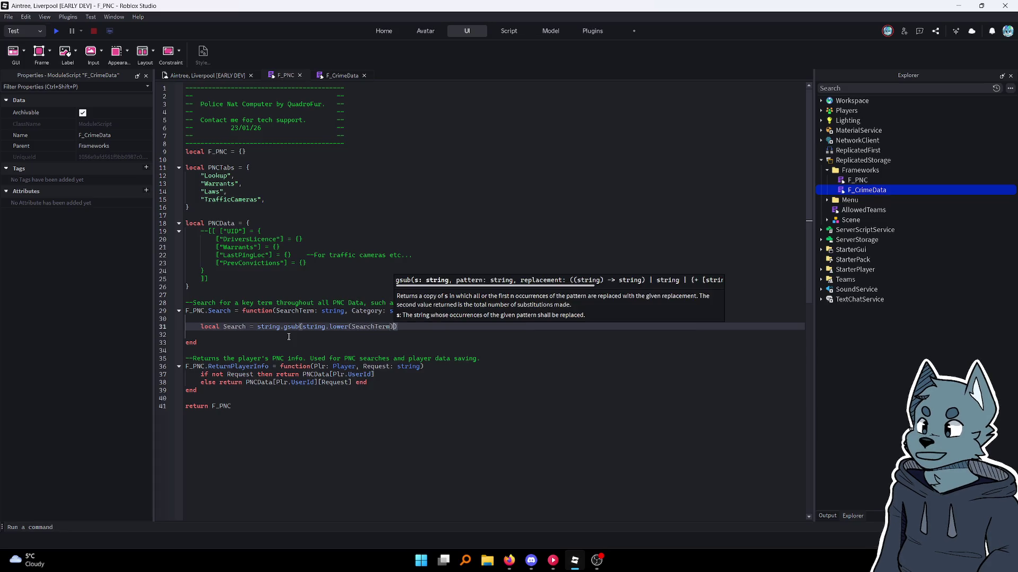
type(", \" \"")
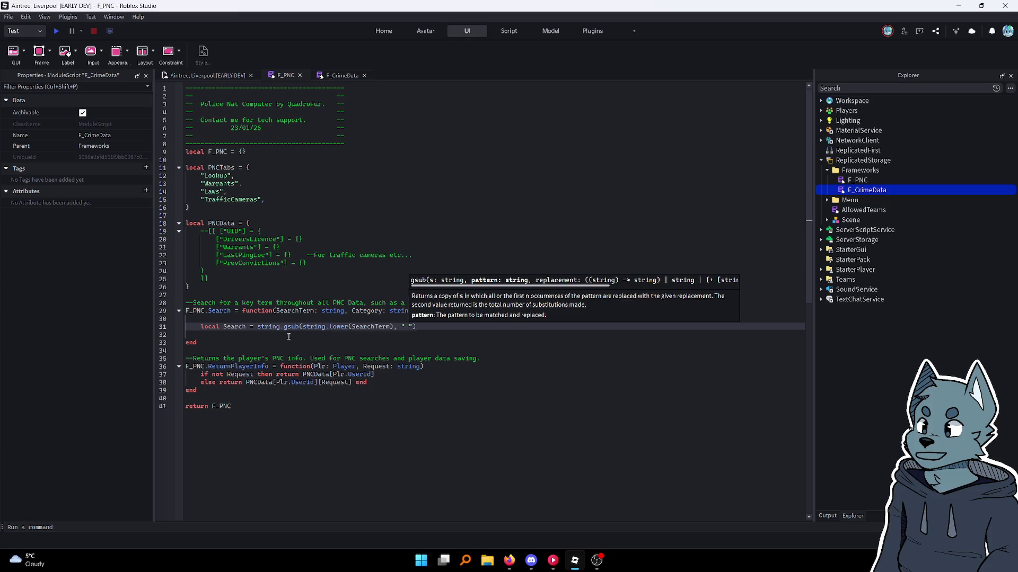
type(", \"\"")
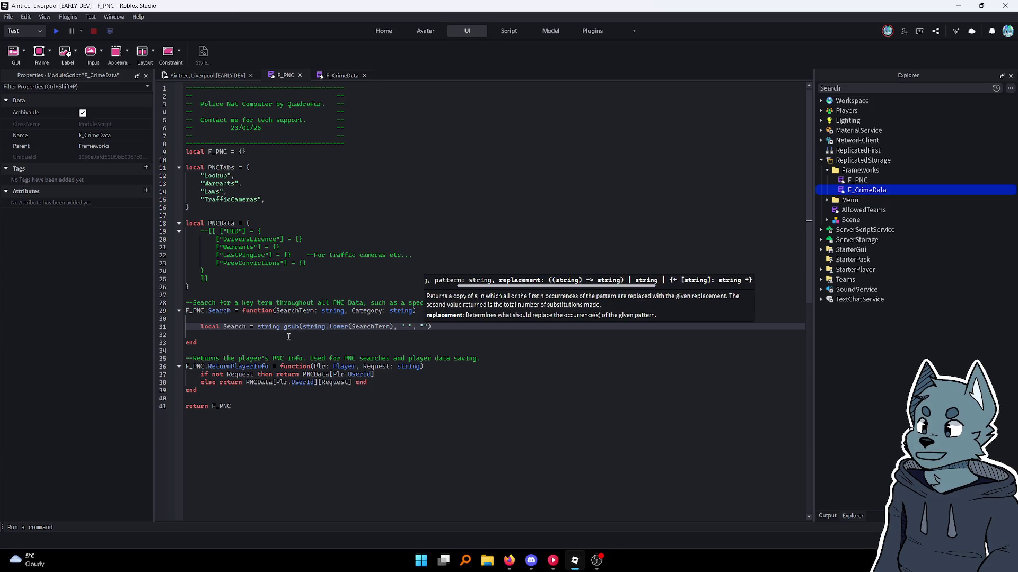
key("End")
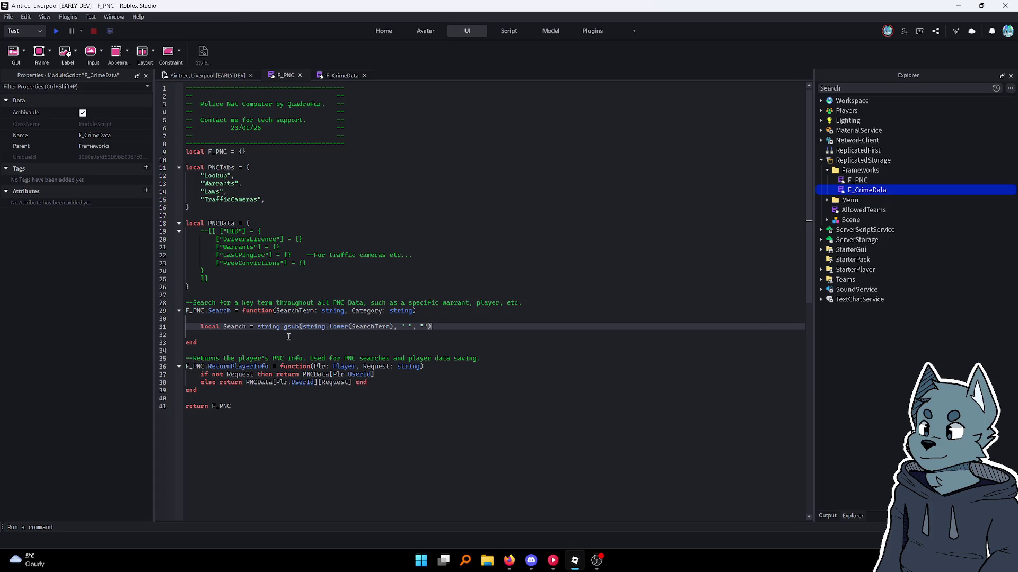
key("Return")
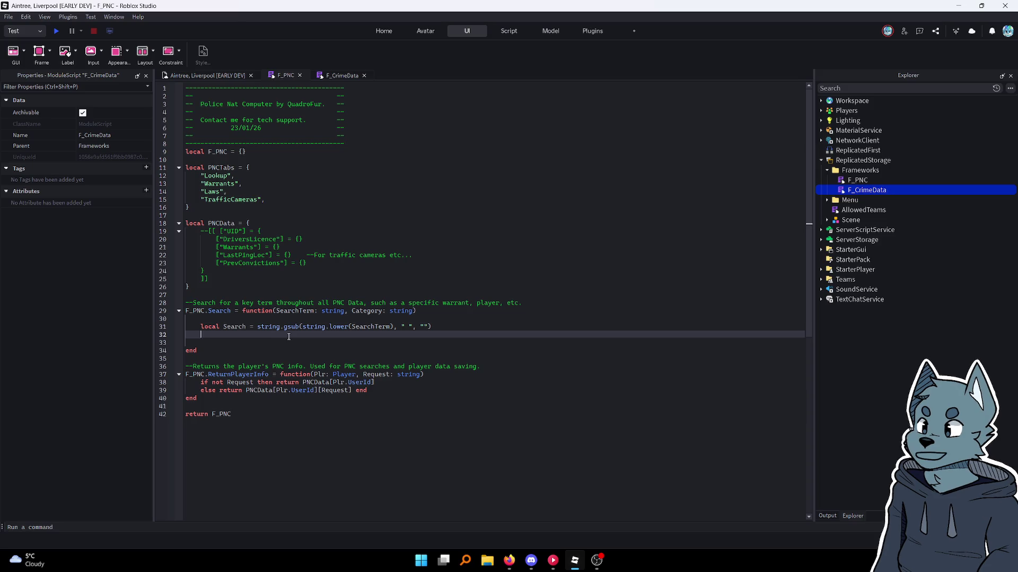
Write an if Category == "Laws" then block after the cleaned search term, replacing an initial if not Category
type("if not")
type(" Category then")
key("Return")
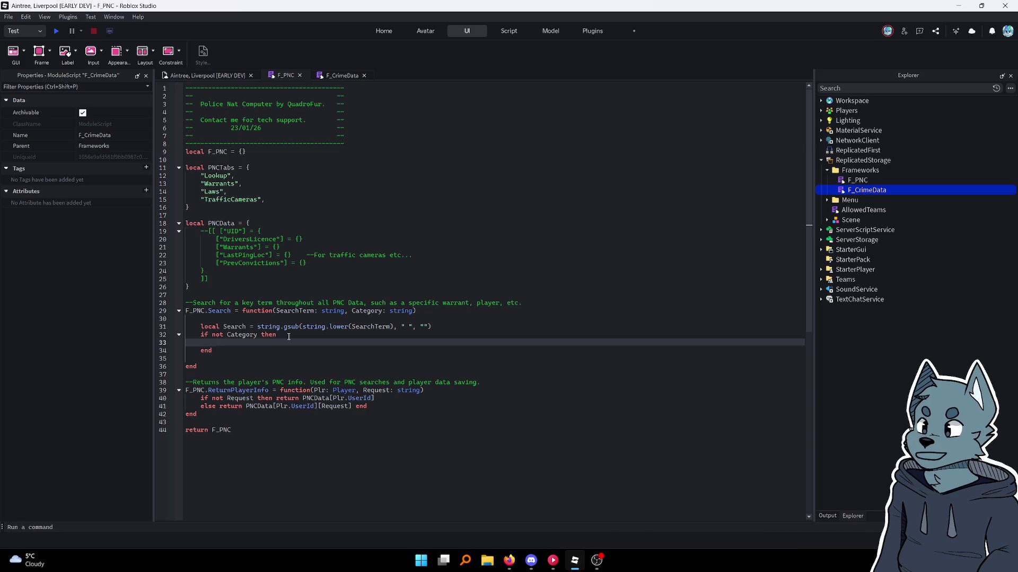
key("Down")
key("BackSpace")
key("BackSpace")
key("BackSpace")
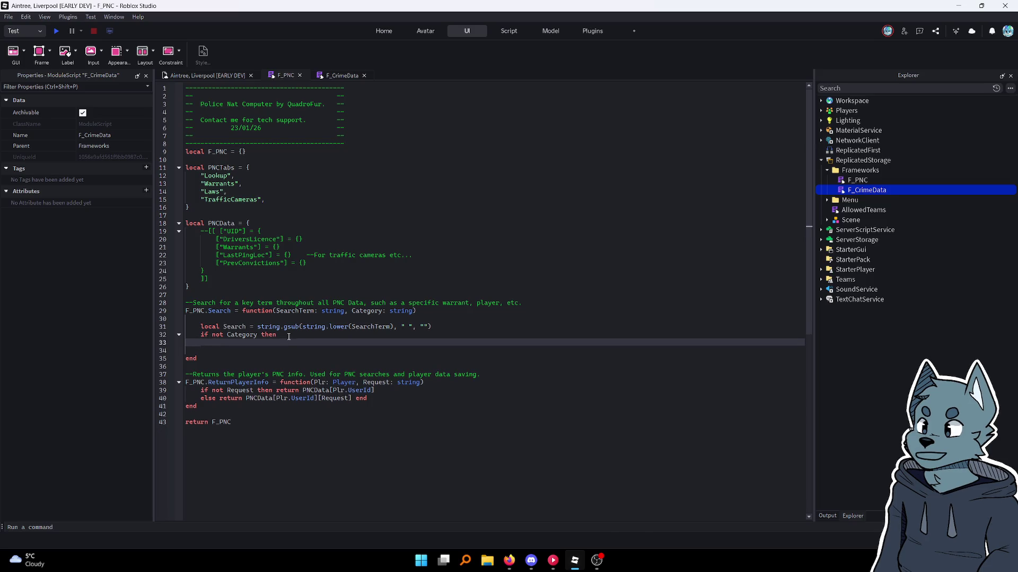
key("BackSpace")
key("BackSpace")
key("BackSpace")
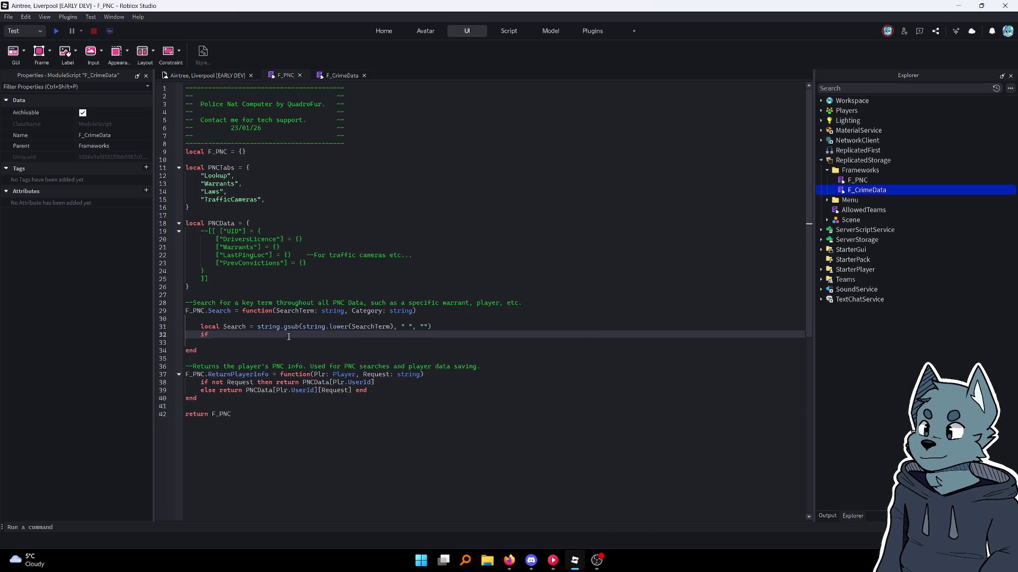
type("Category")
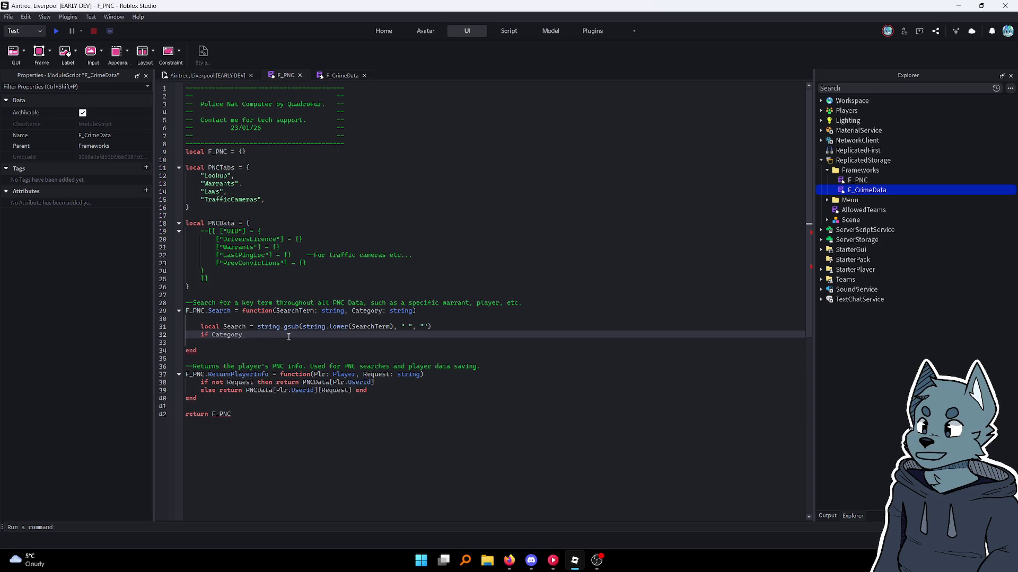
type("== \"")
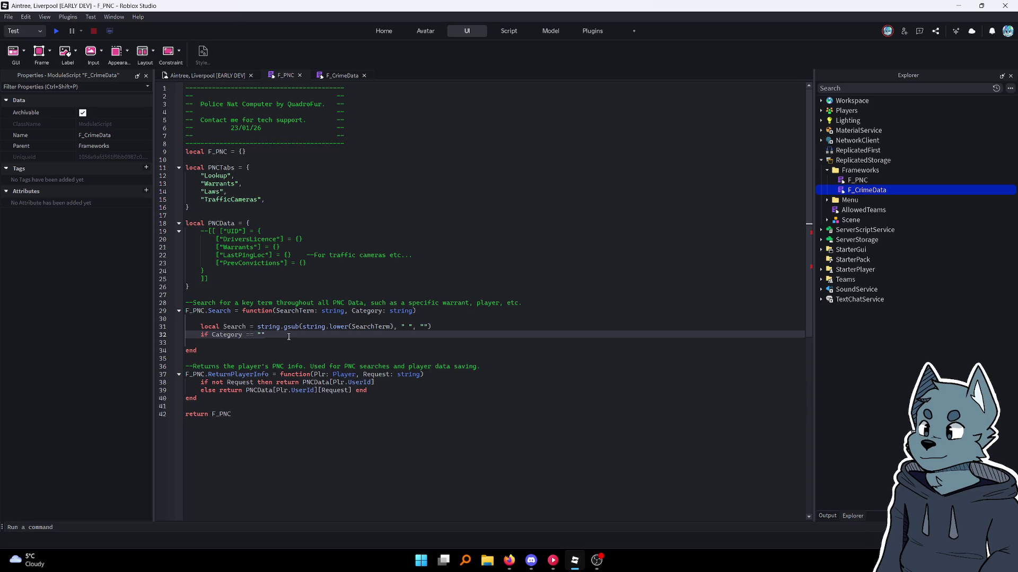
type("Loo")
key("BackSpace")
key("BackSpace")
key("BackSpace")
type("\"Laws\"")
type(" then")
key("Return")
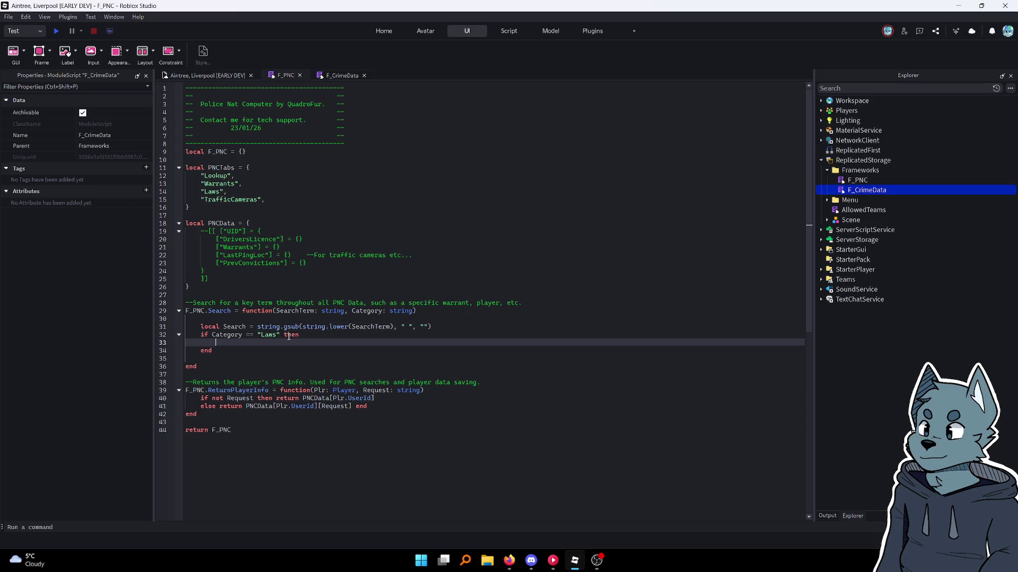
Begin line 10 as local F_CrimeData = require(game.ReplicatedStorage below local F_PNC
left_click(329, 75)
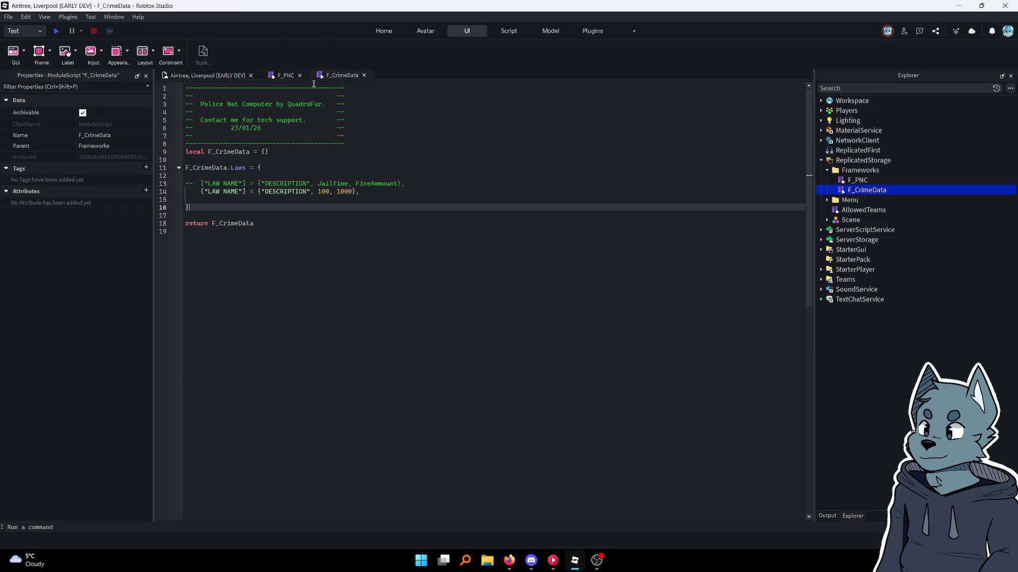
left_click(283, 75)
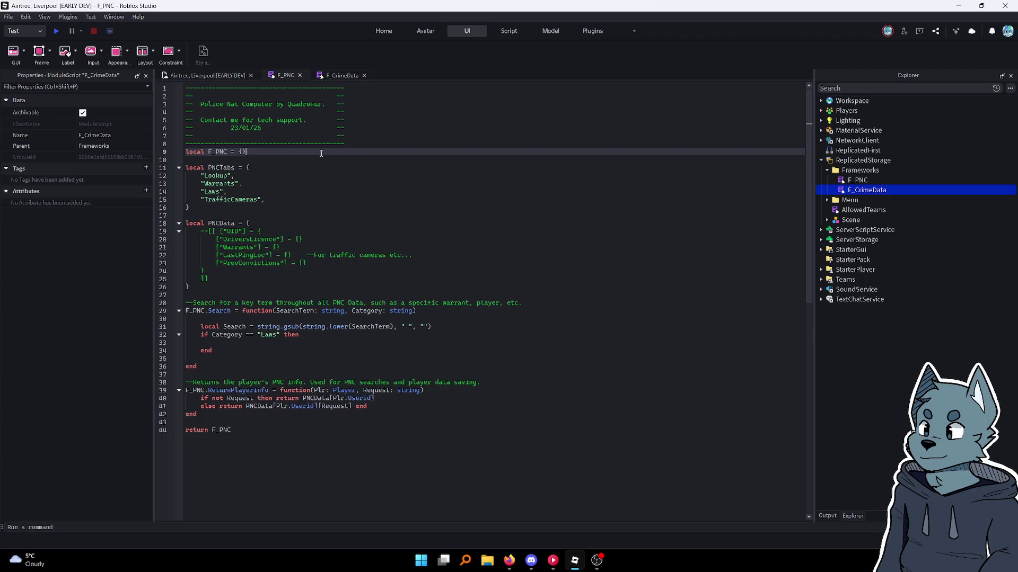
key("Return")
type("local F")
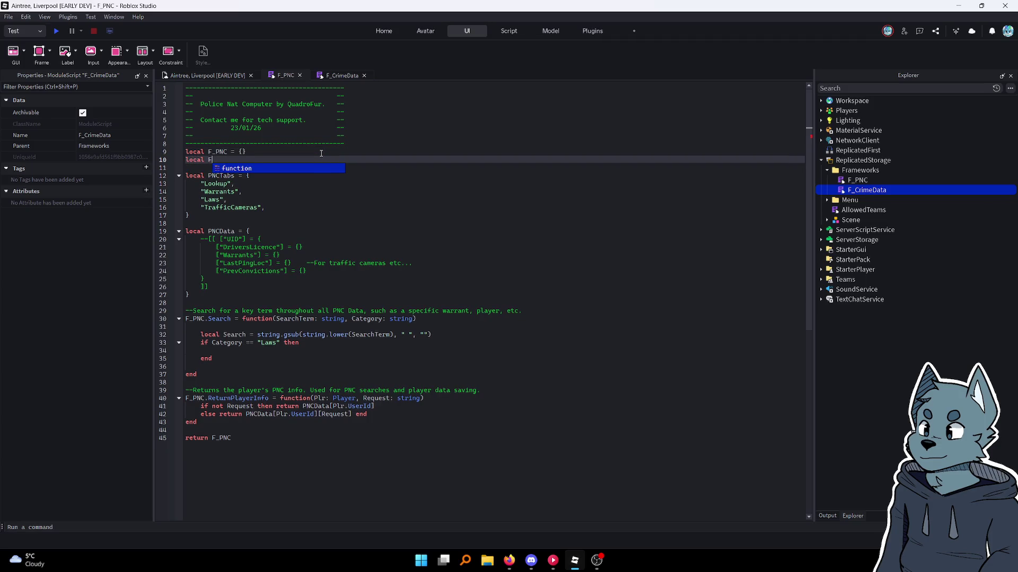
type("_CrimeDat")
type("a = req")
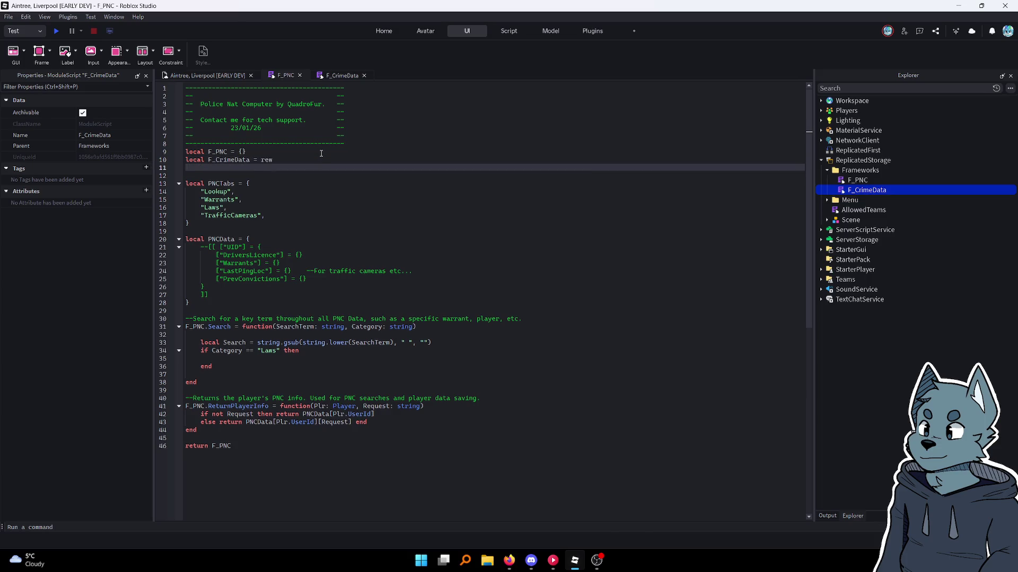
key("Tab")
type("(game.")
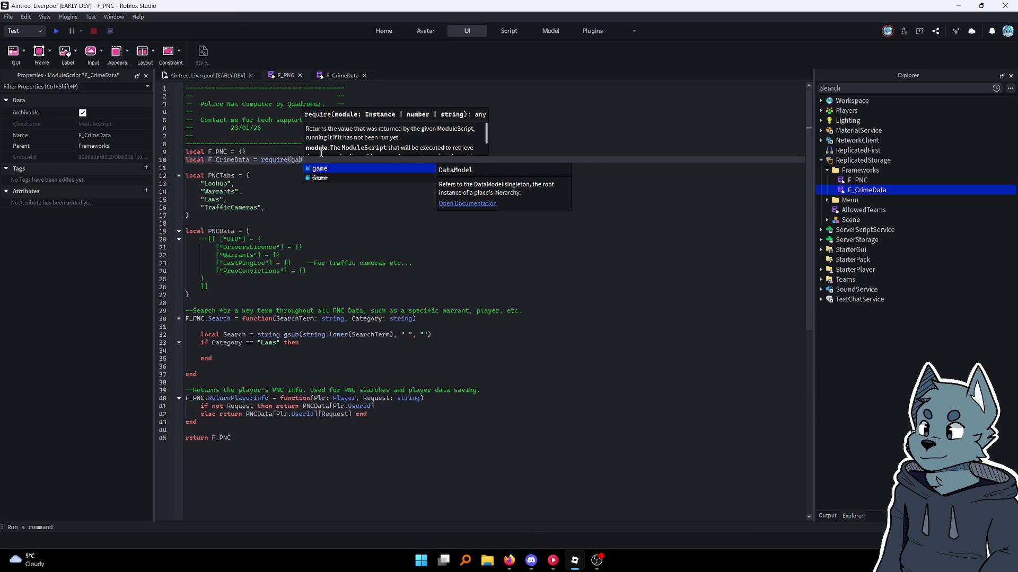
type("Re")
key("Tab")
Complete the require path with .Frameworks.F_CrimeData and close it on line 10
type(".c")
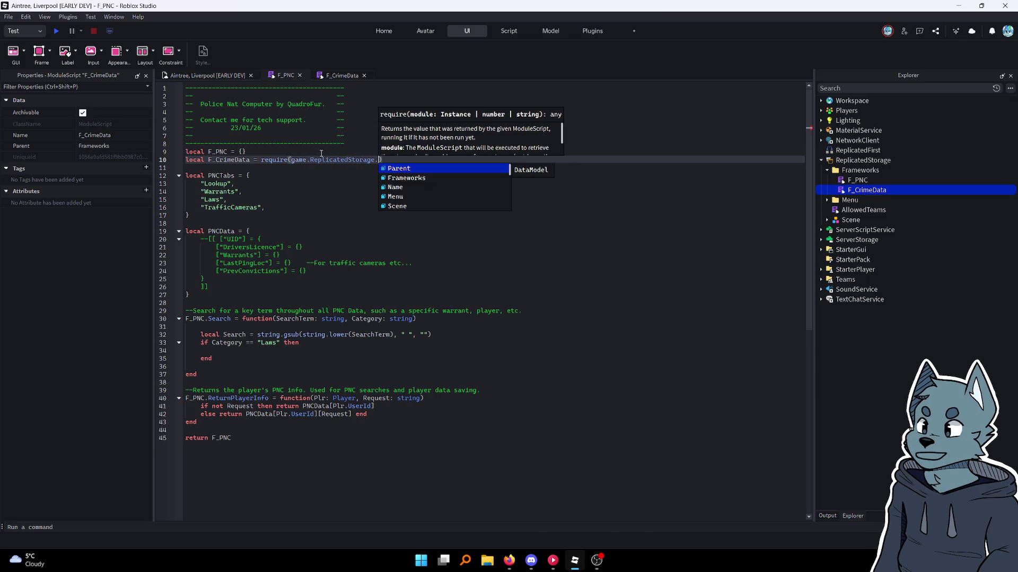
key("BackSpace")
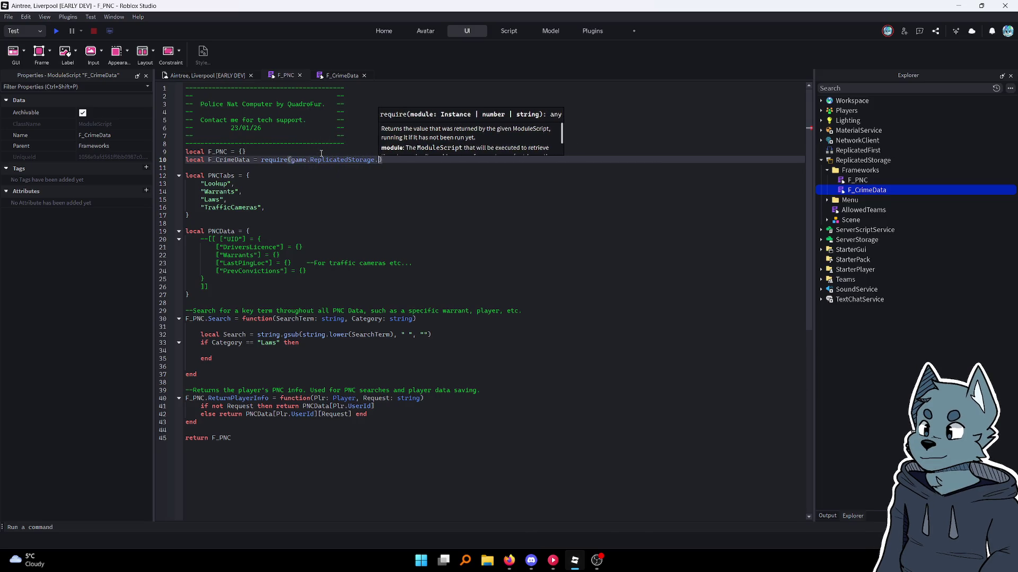
type("Frameworks.F")
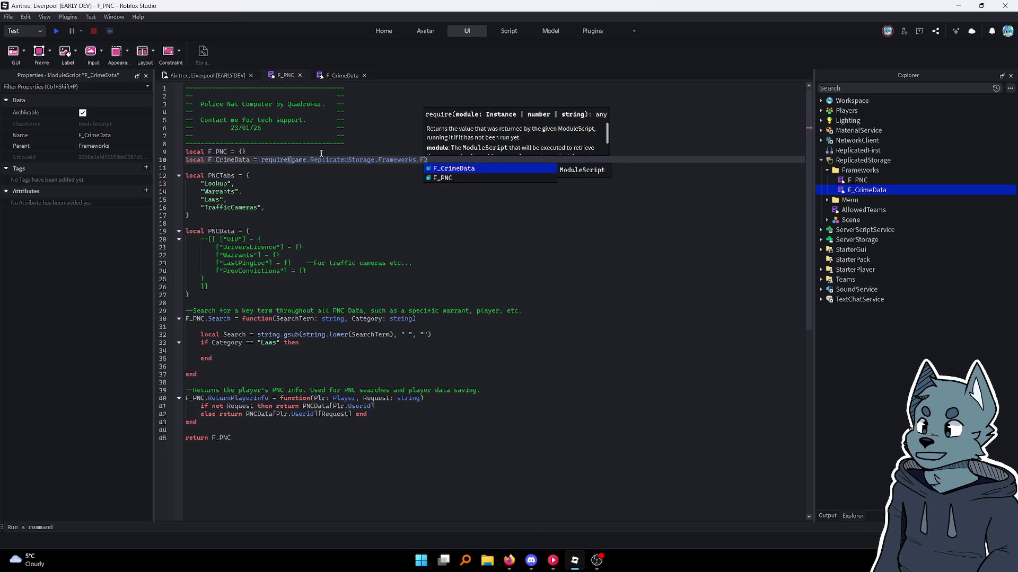
key("Return")
key("BackSpace")
key("BackSpace")
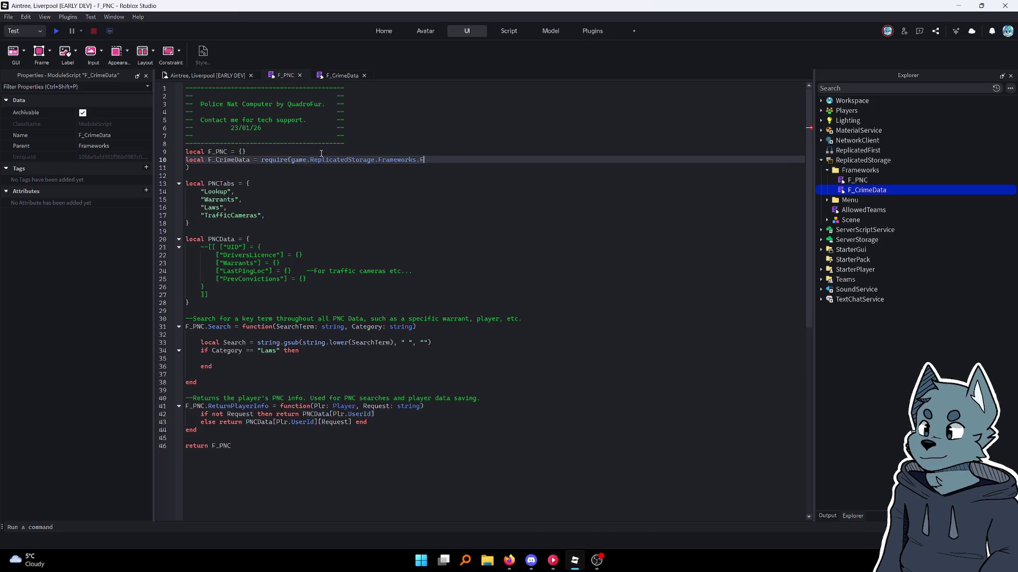
key("Tab")
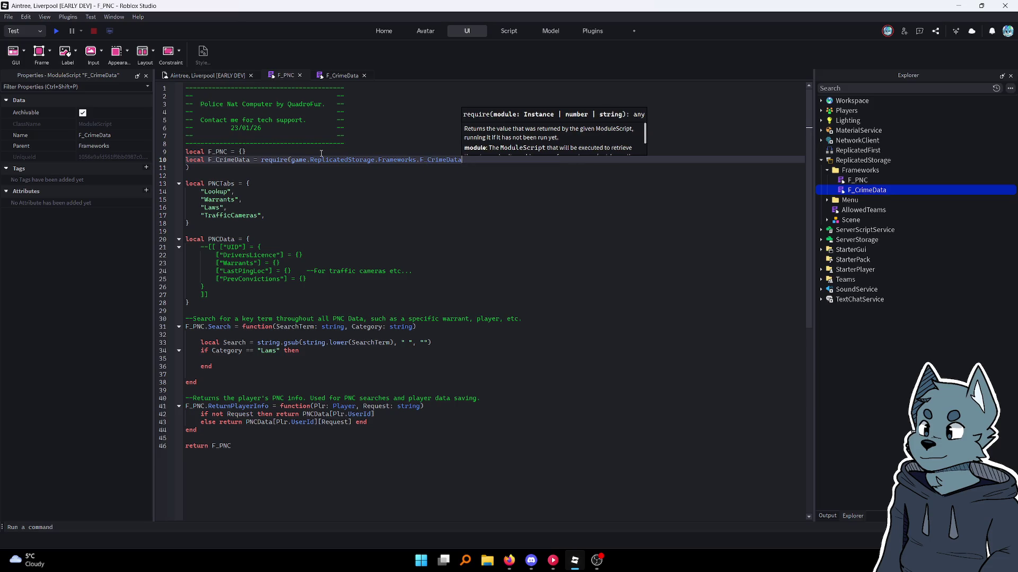
key("Down")
key("BackSpace")
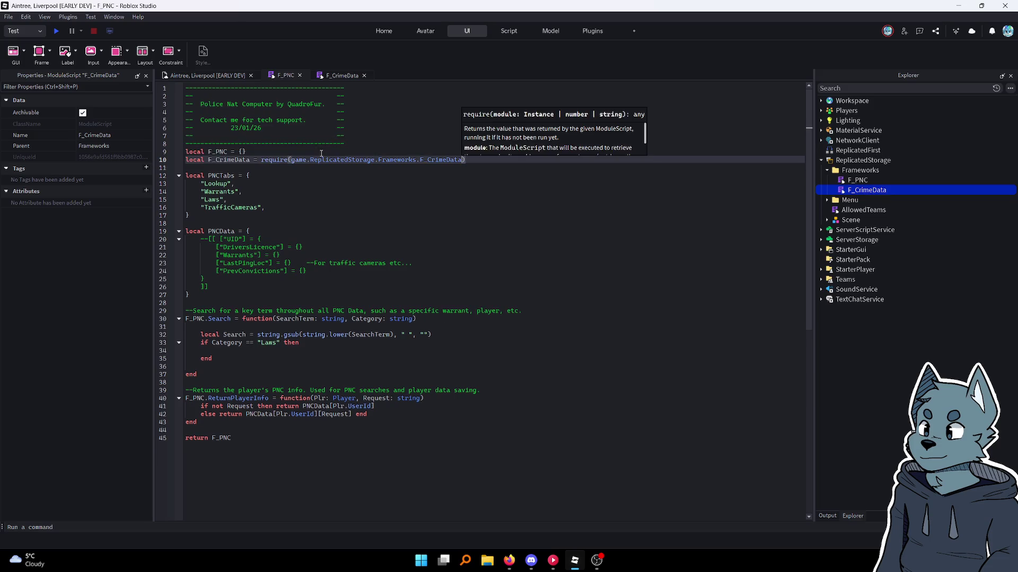
left_click(306, 344)
key("Down")
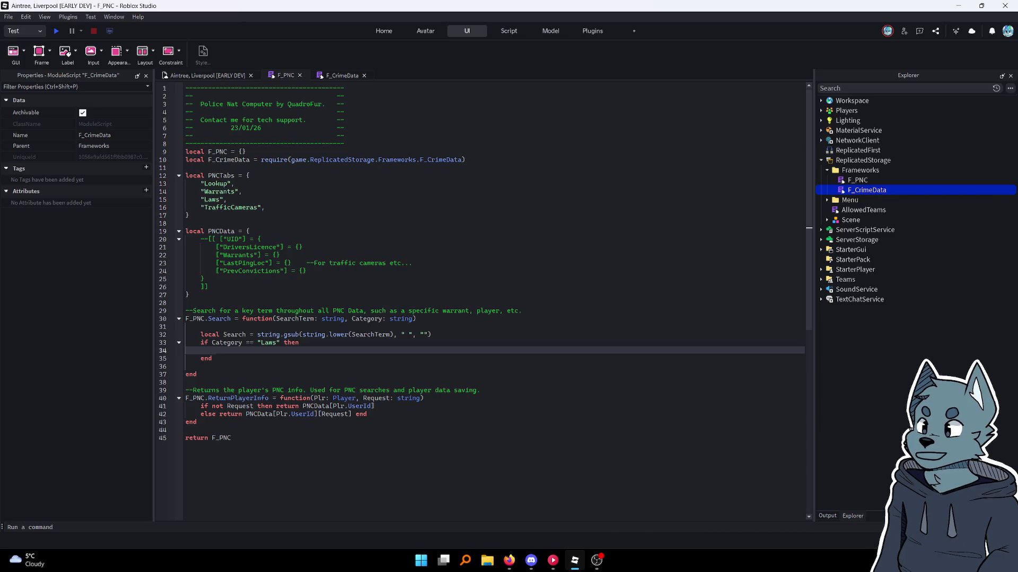
After checking Firefox and OBS, bring up the F_CrimeData script with its sample Laws entry
key("alt+Tab")
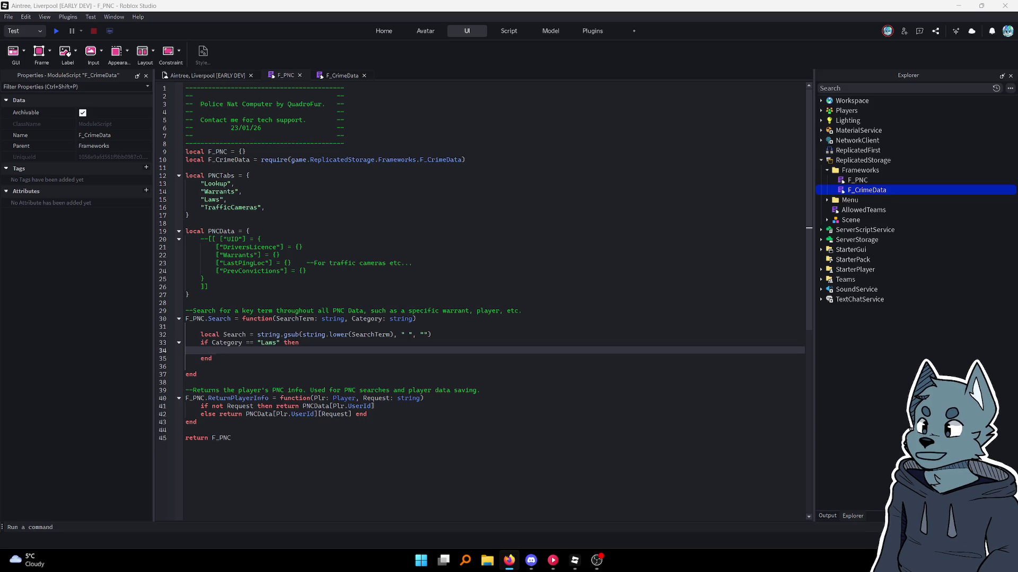
key("alt+Tab")
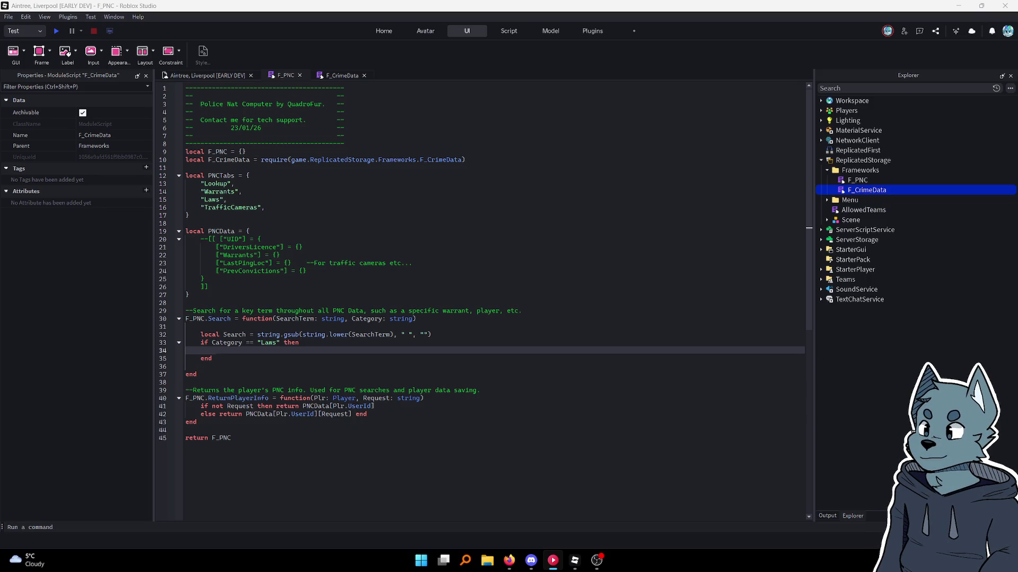
key("alt+Tab")
scroll(597, 300, "down", 2)
key("alt+Tab")
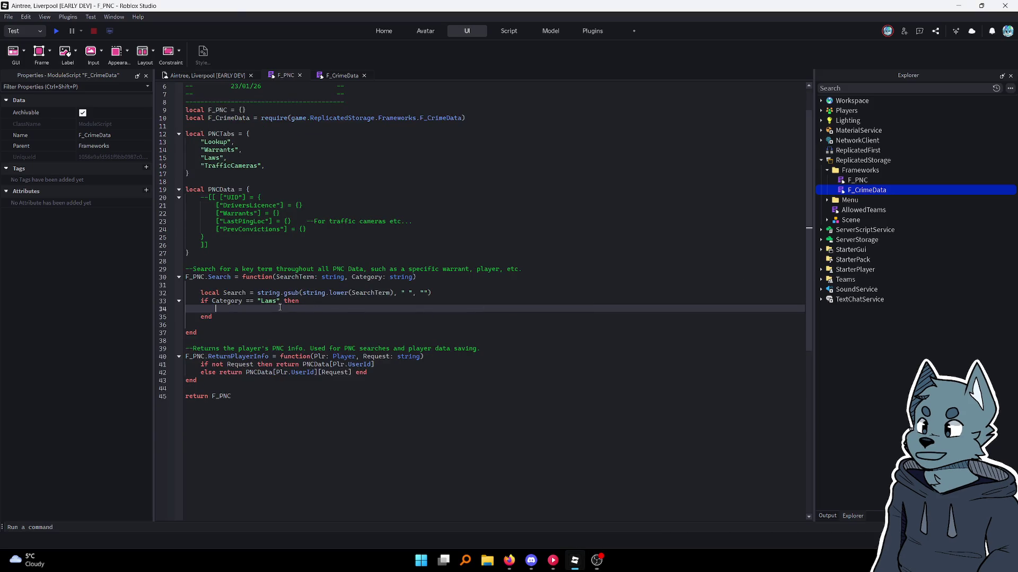
scroll(346, 297, "up", 2)
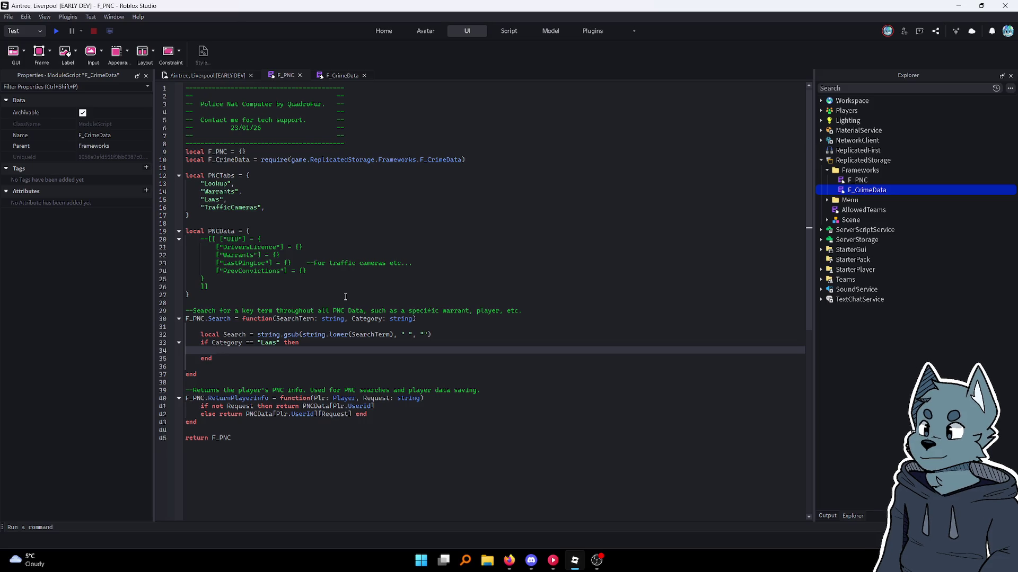
type("for")
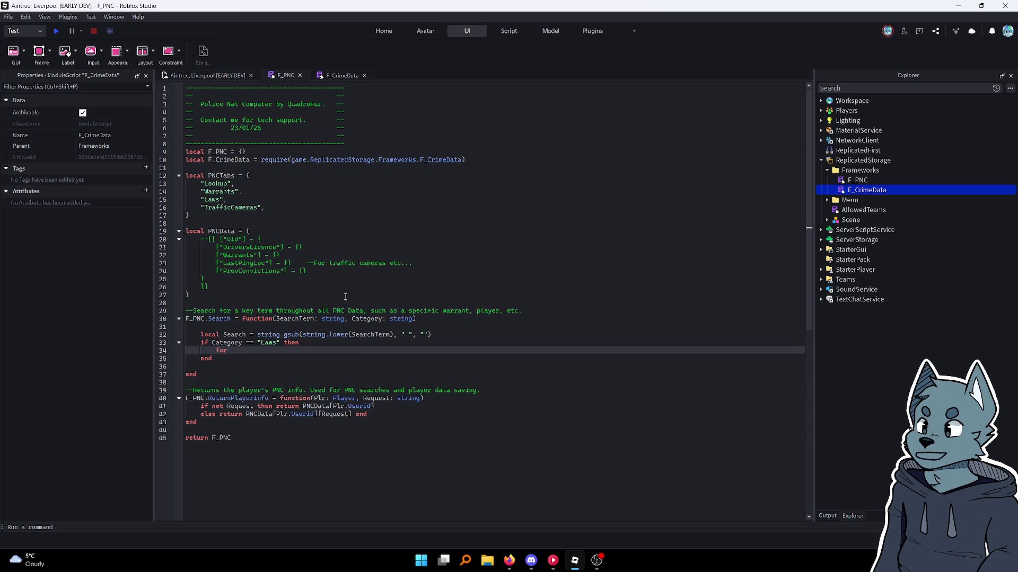
key("BackSpace")
key("BackSpace")
key("BackSpace")
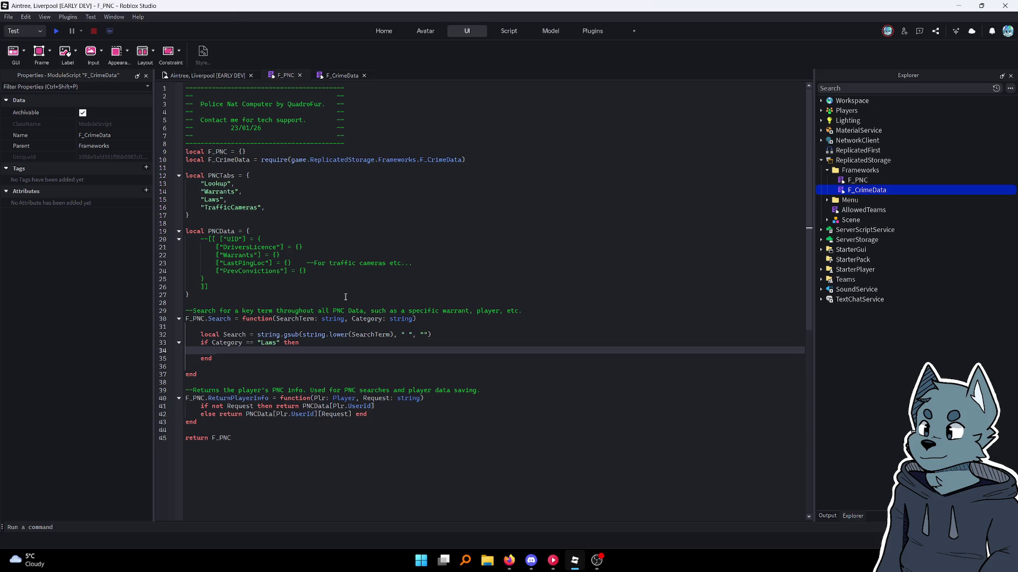
left_click(343, 74)
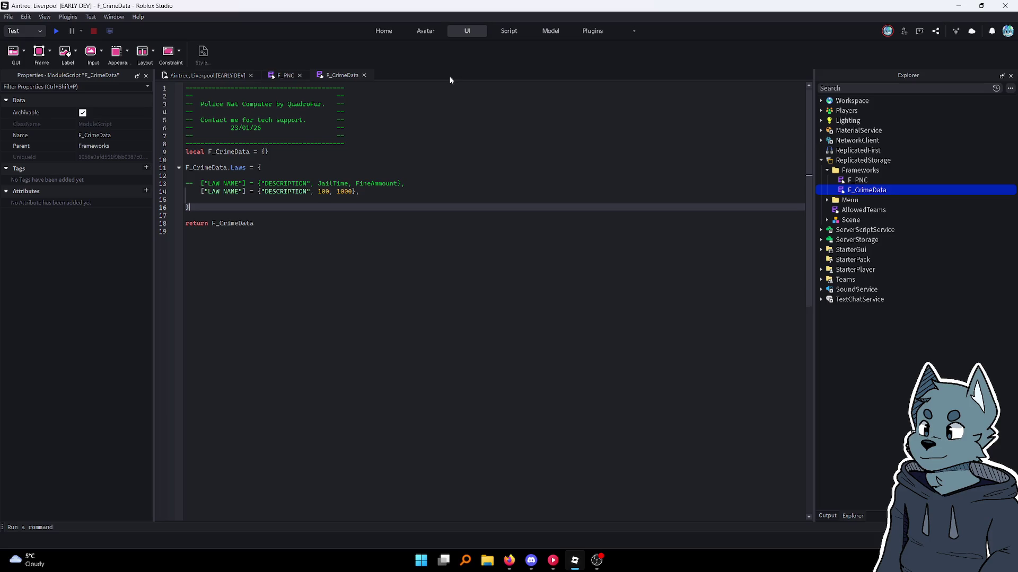
Return to the 'Aintree, Liverpool [EARLY DEV]' place's 3D viewport
left_click(285, 75)
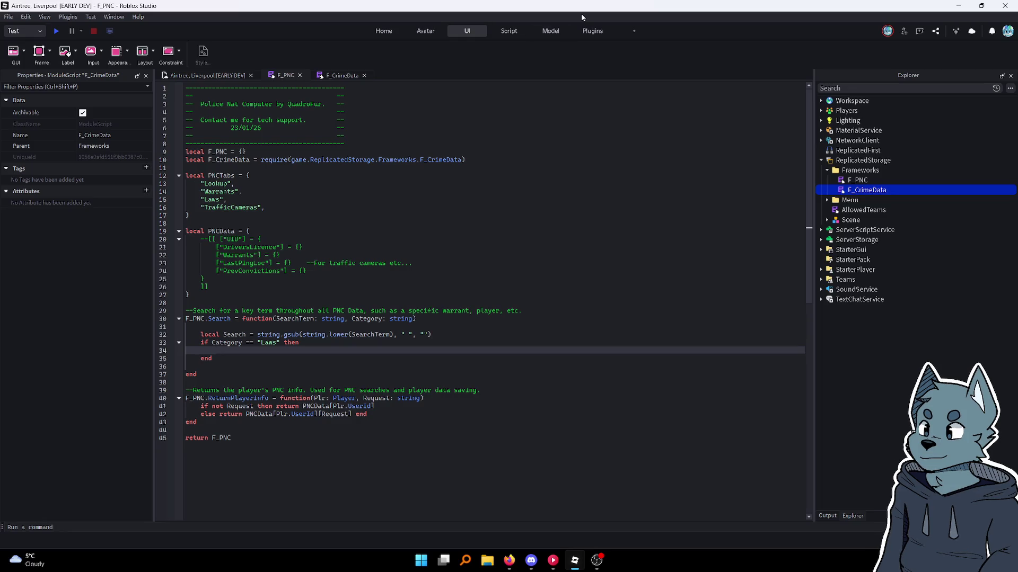
left_click(213, 75)
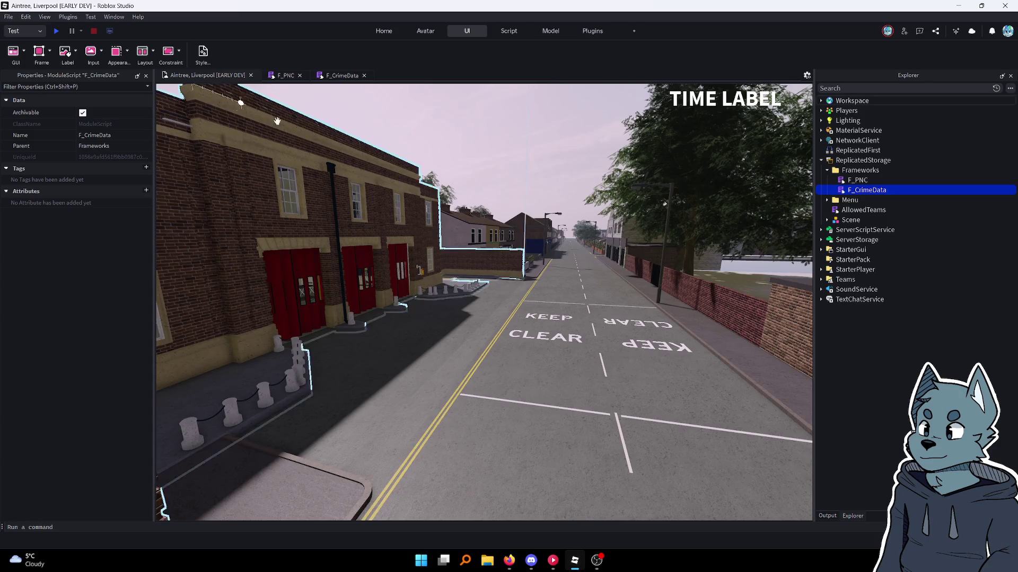
Fly the camera down through the Aintree, Liverpool map toward the brick building
key("w")
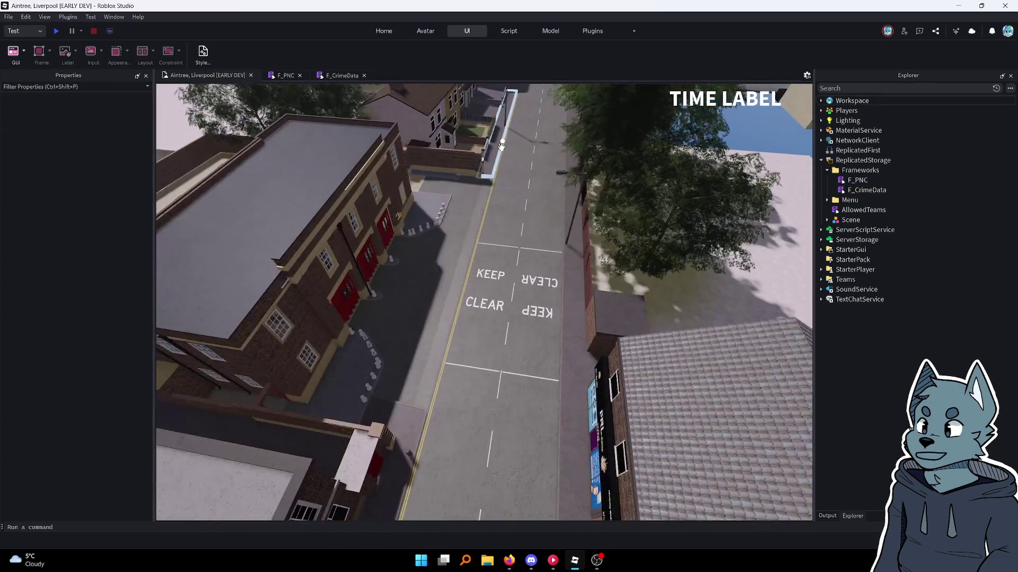
scroll(501, 146, "up", 5)
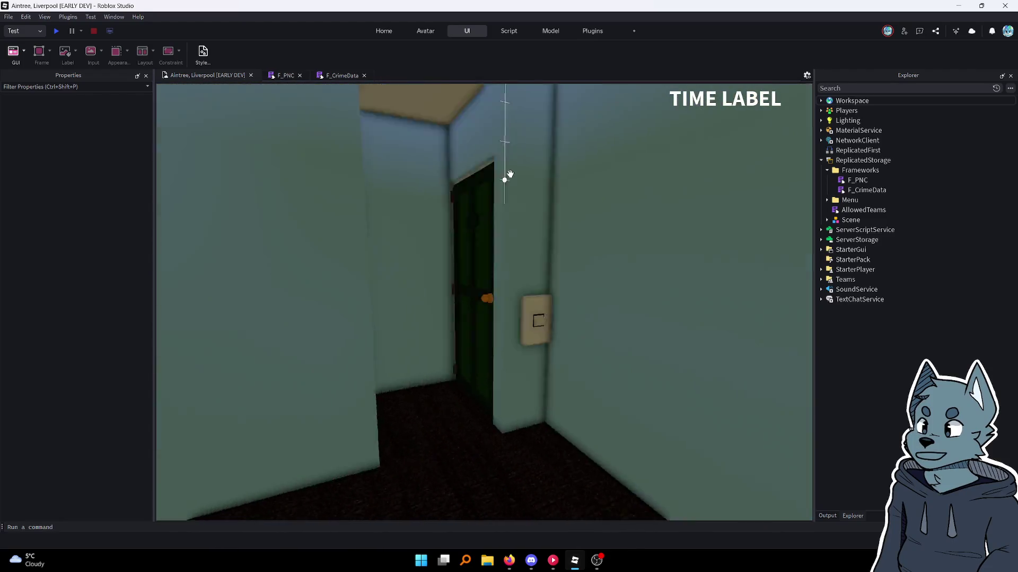
scroll(509, 174, "up", 6)
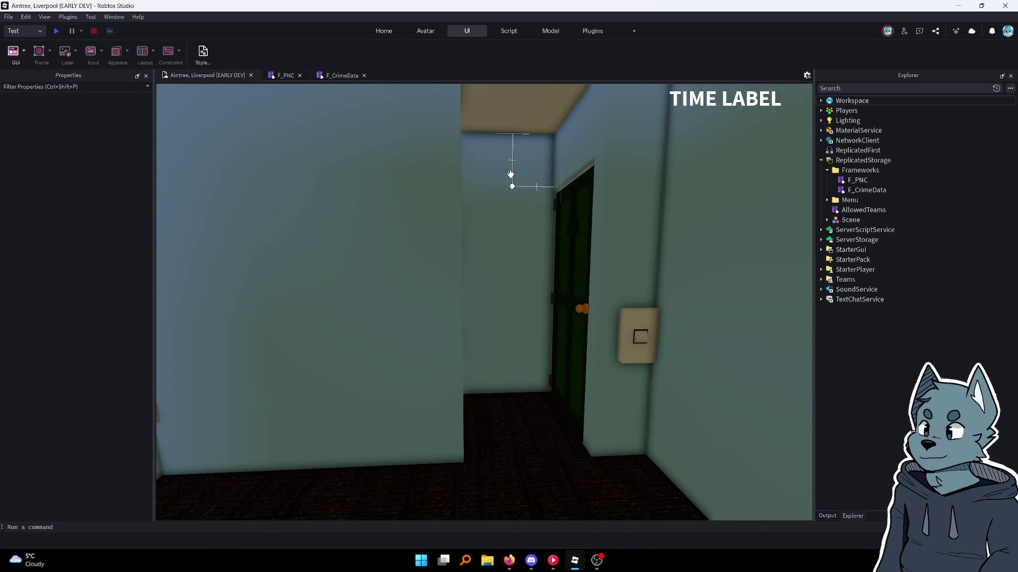
scroll(511, 176, "up", 8)
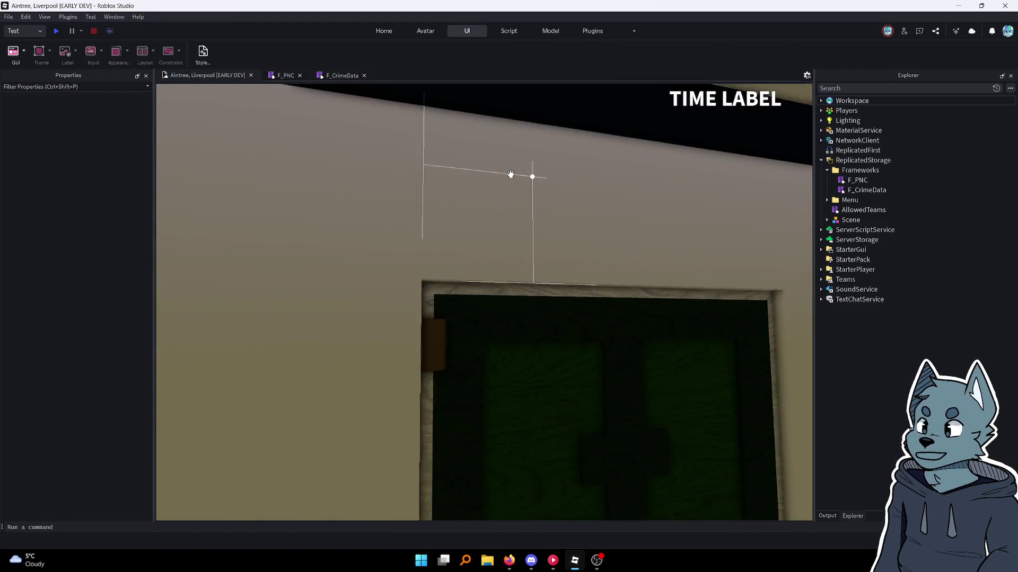
scroll(507, 174, "up", 8)
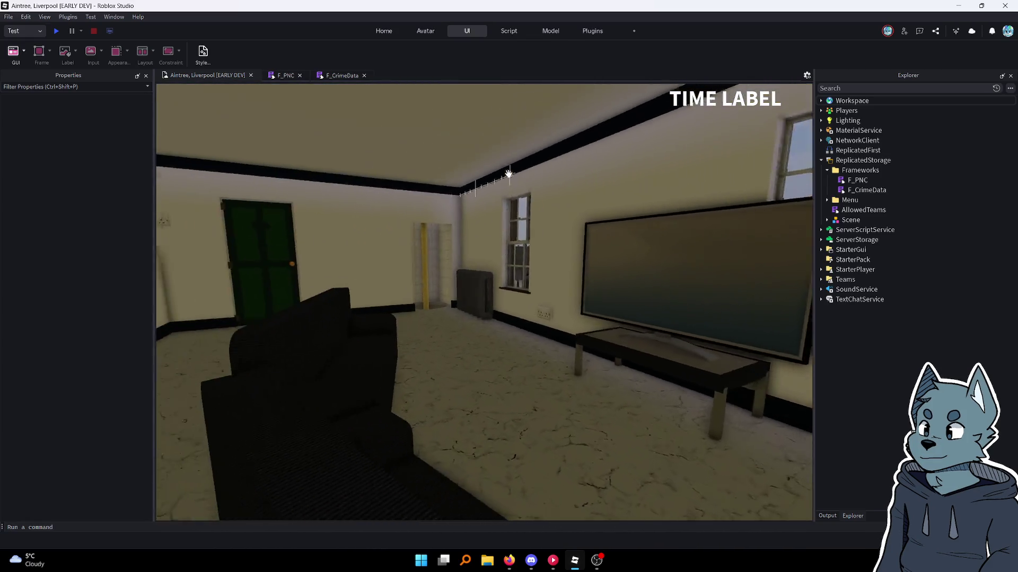
scroll(510, 175, "up", 8)
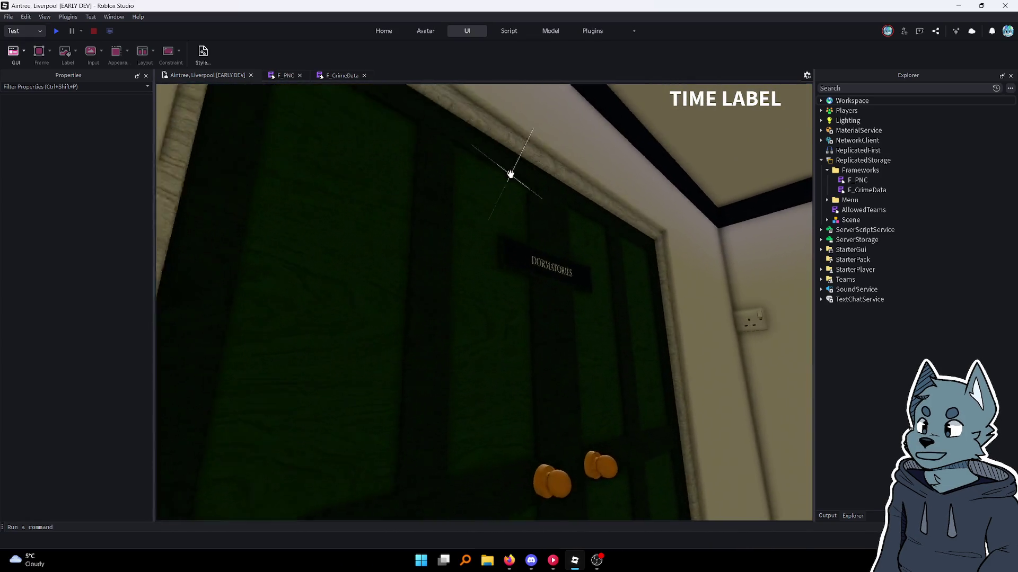
scroll(510, 174, "up", 8)
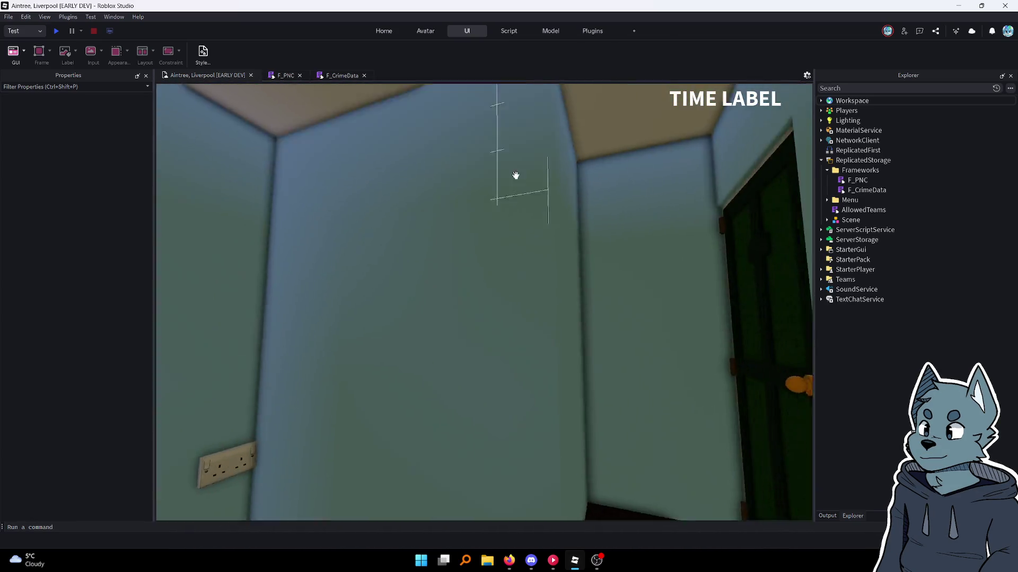
scroll(511, 174, "up", 8)
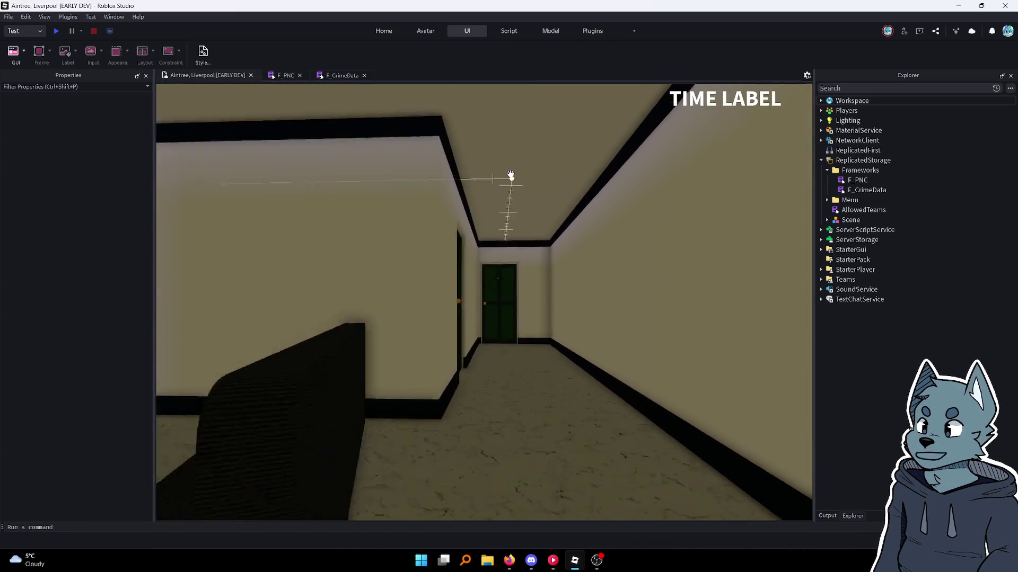
scroll(510, 174, "up", 10)
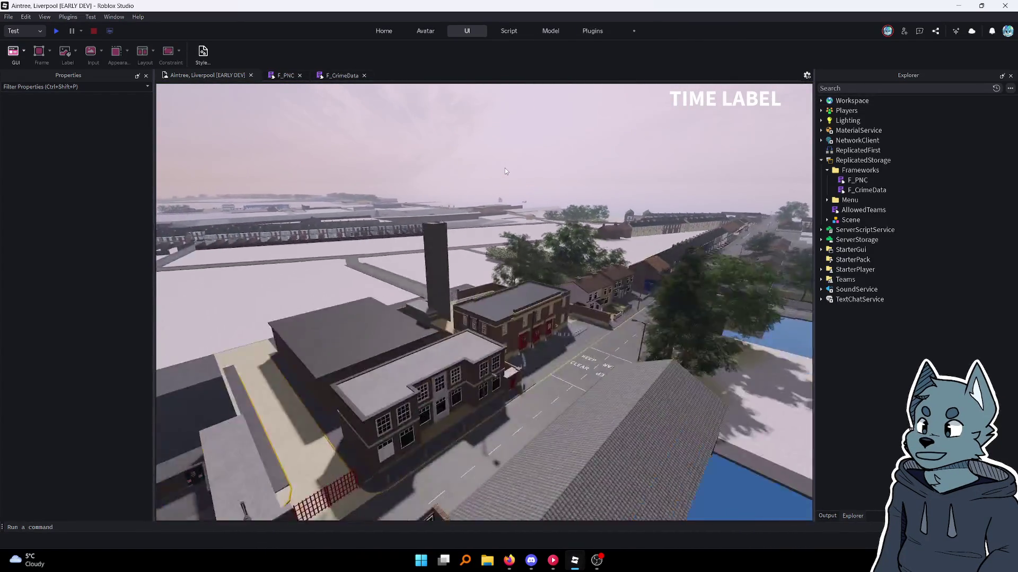
scroll(504, 167, "up", 10)
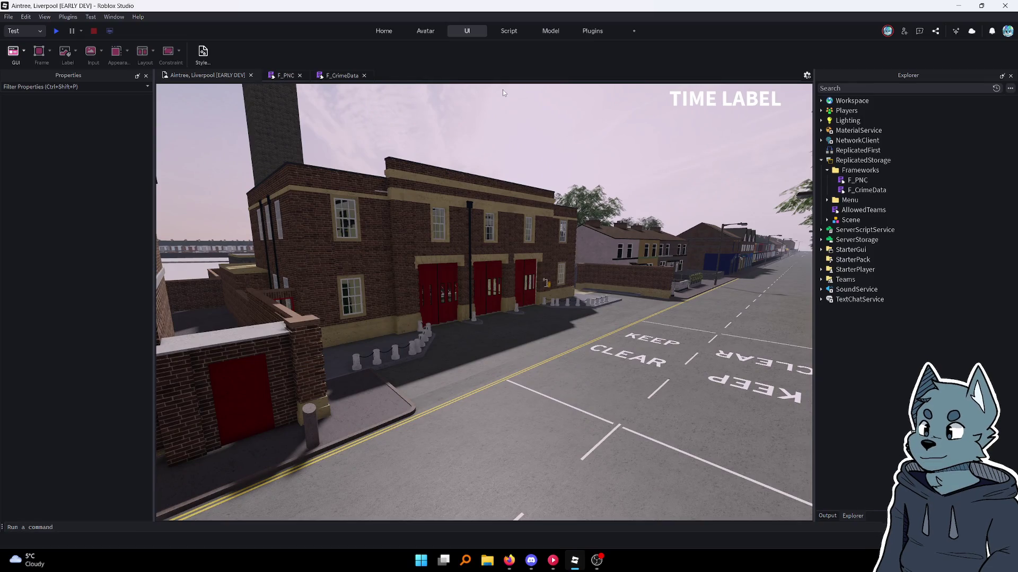
Close the Aintree, Liverpool place with File > Close Place
left_click(8, 16)
left_click(46, 75)
mouse_move(575, 569)
left_click(689, 570)
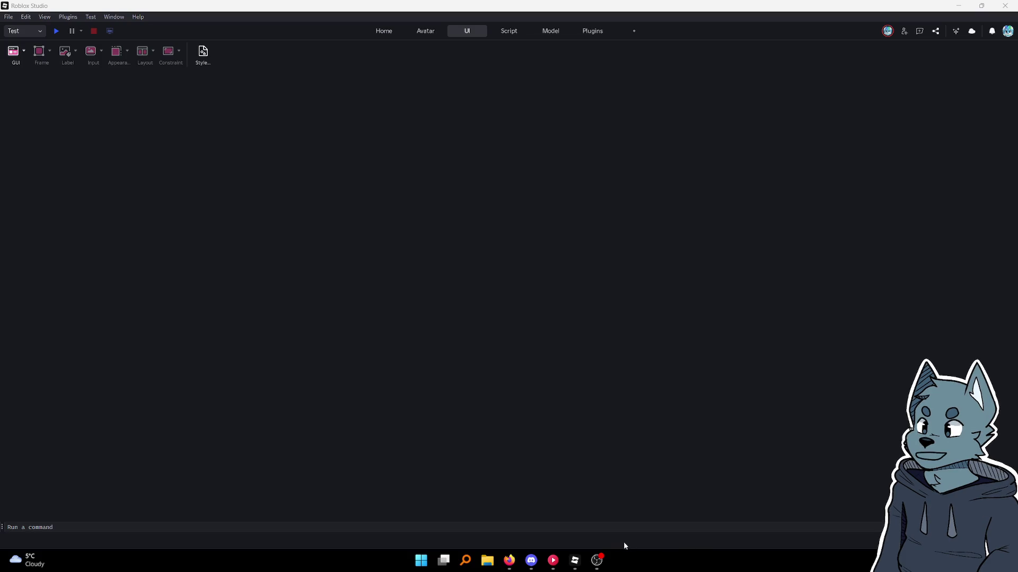
Bring OBS to the front from the taskbar
mouse_move(575, 561)
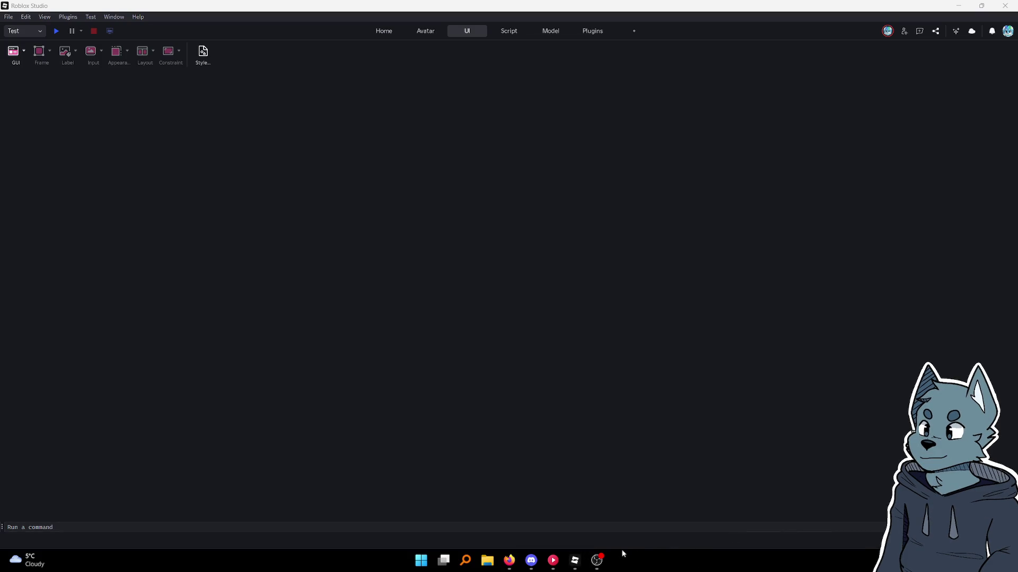
left_click(597, 560)
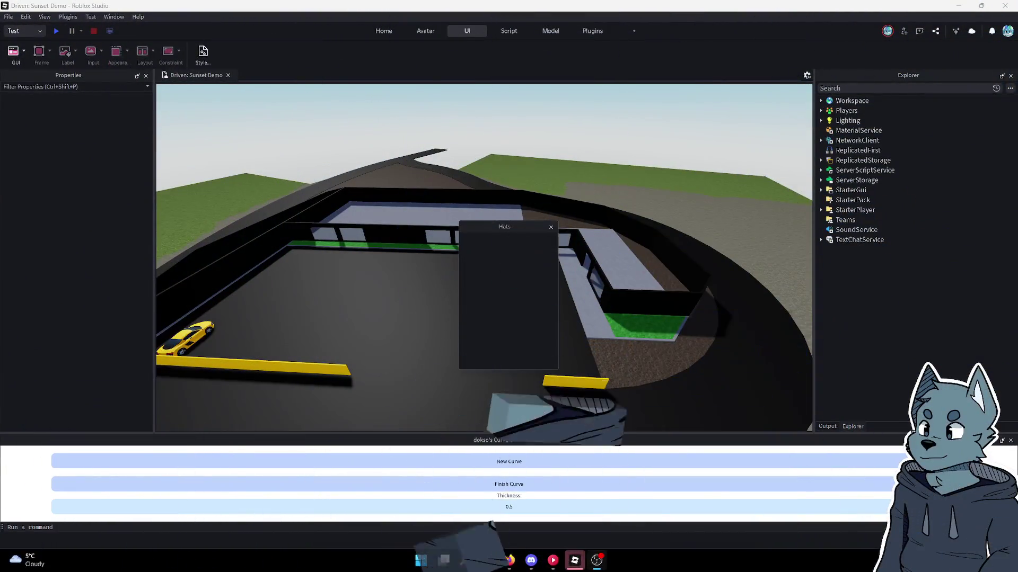
Dismiss the Hats and Curve Creator panels, then expand StarterGui > RadioUI > FilterBar in Explorer
left_click(551, 227)
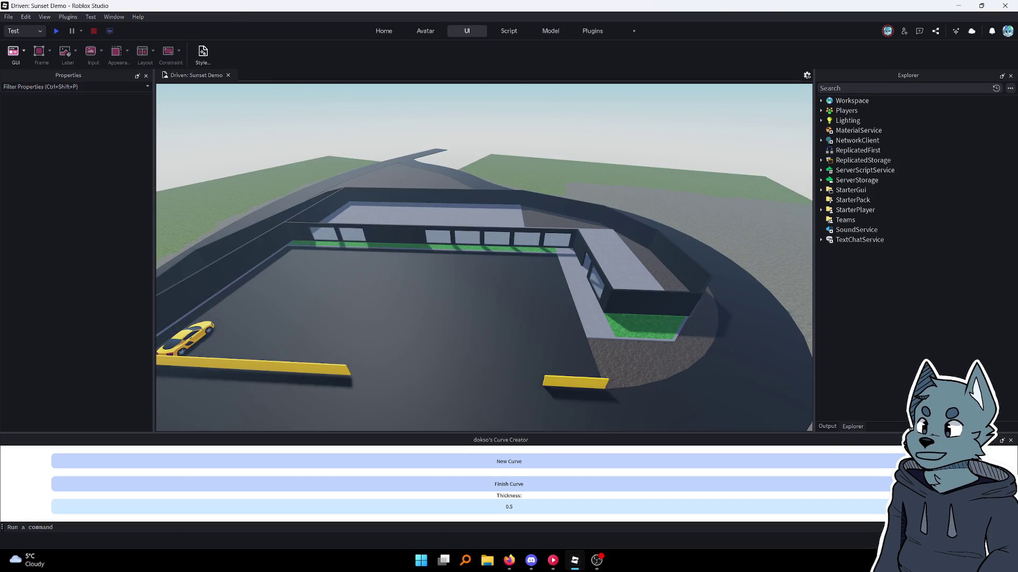
left_click(1010, 440)
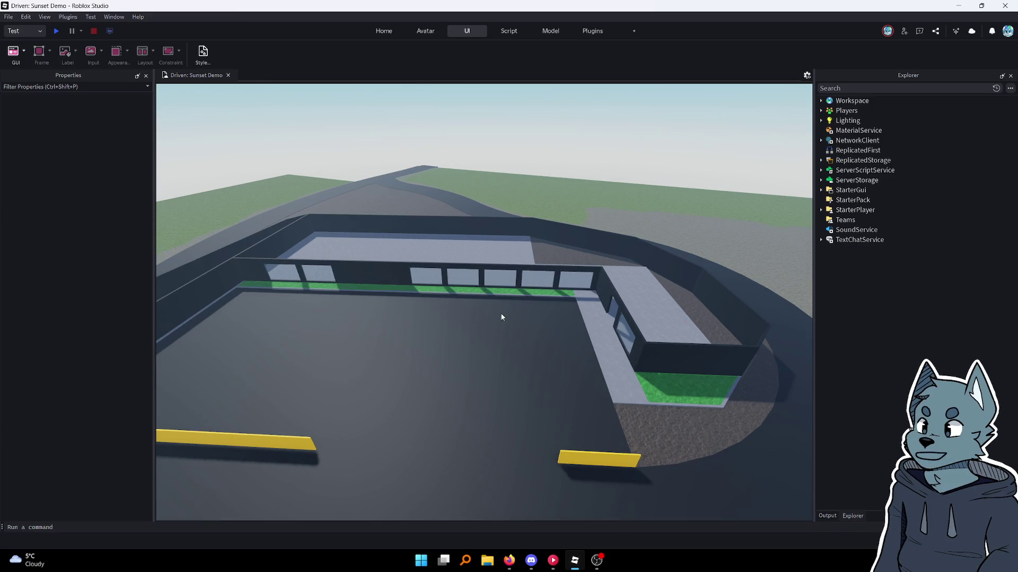
scroll(531, 325, "up", 5)
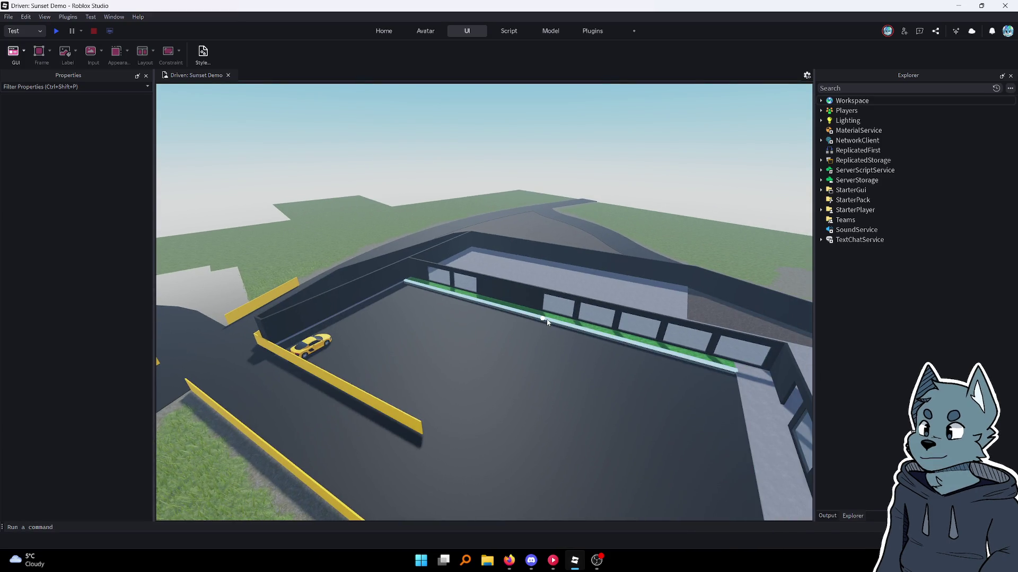
left_click(821, 190)
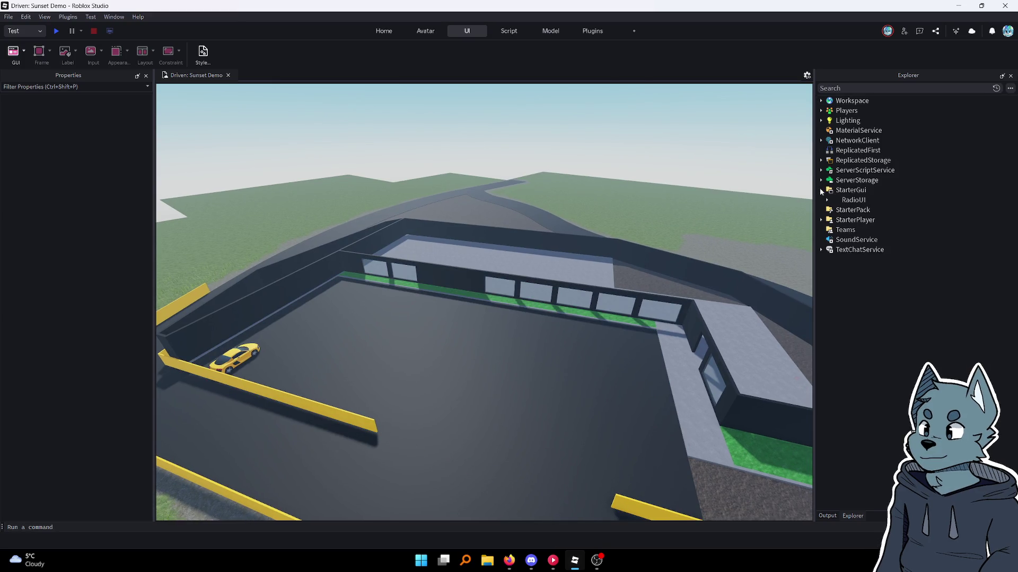
left_click(827, 201)
left_click(832, 210)
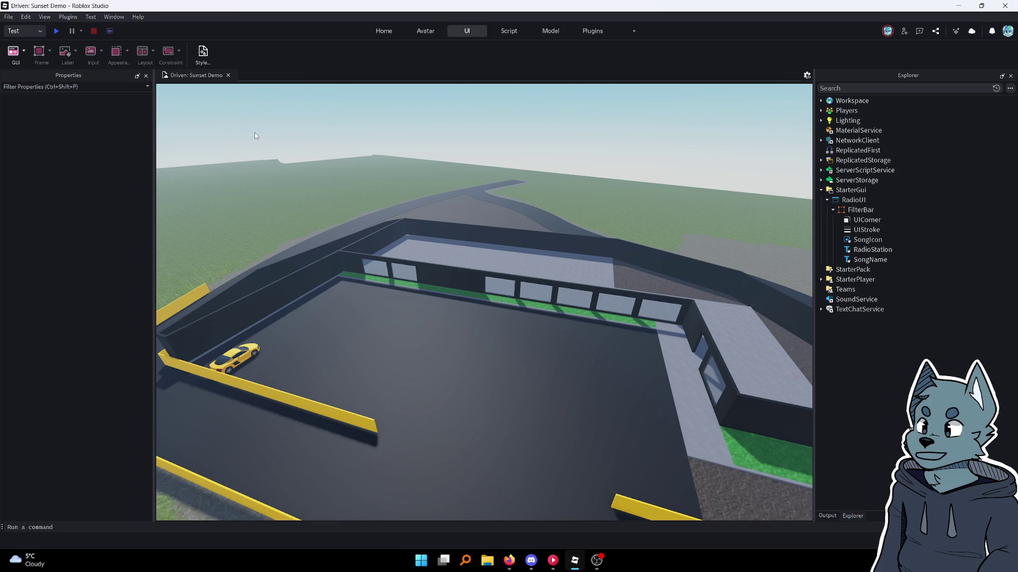
Orbit toward the loop road, focus on the yellow car, and collapse FilterBar
left_click_drag(255, 133, 411, 180)
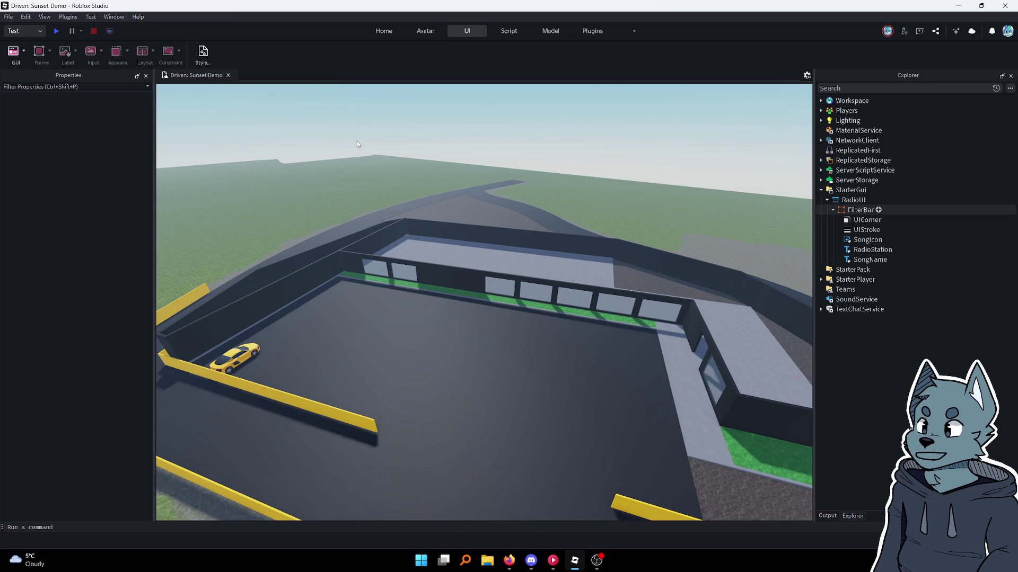
mouse_move(378, 154)
left_mouse_down()
mouse_move(399, 163)
mouse_move(435, 227)
left_mouse_up()
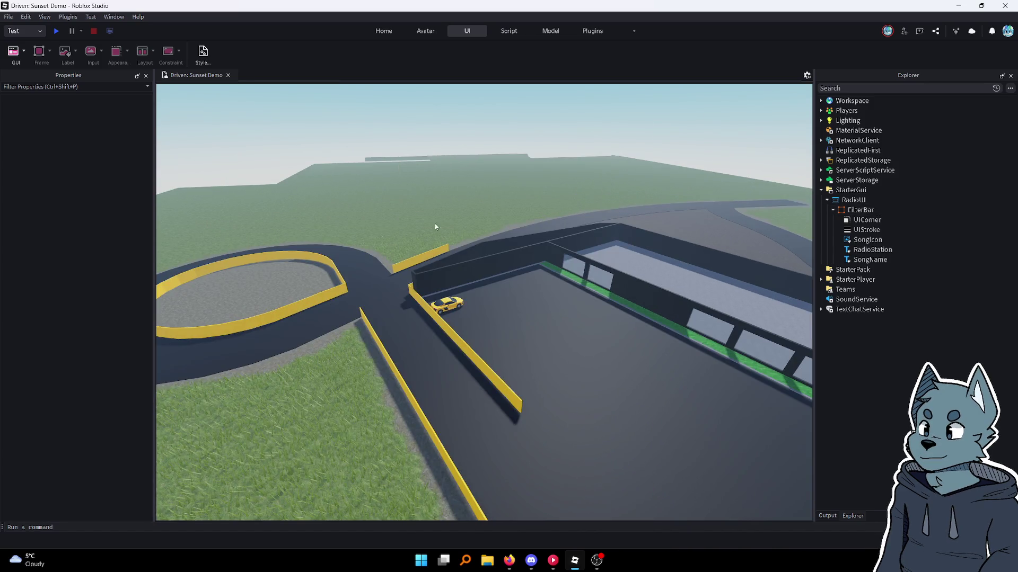
left_click(458, 306)
key("f")
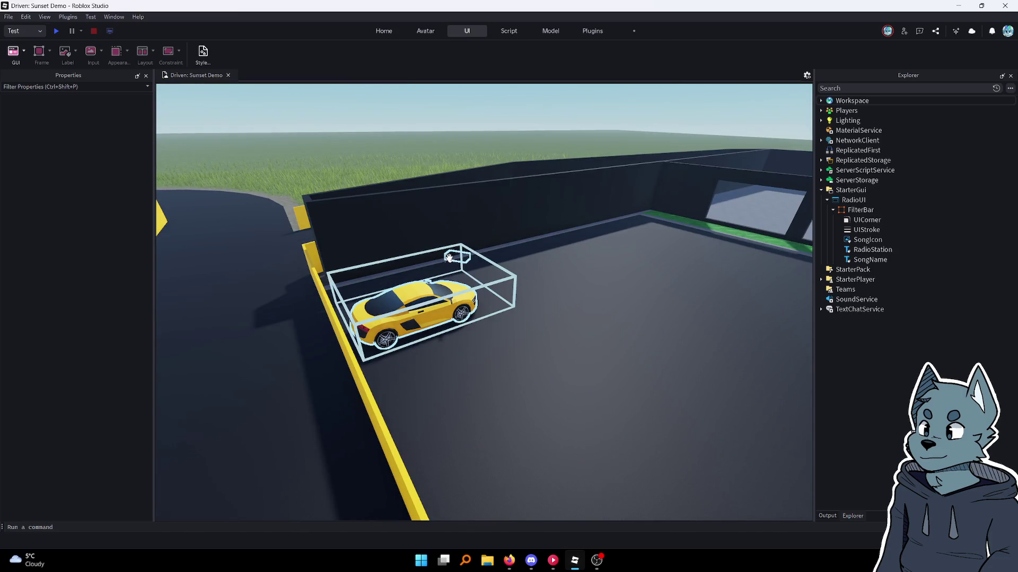
mouse_move(448, 257)
left_mouse_down()
mouse_move(418, 148)
mouse_move(428, 154)
left_mouse_up()
left_click(833, 210)
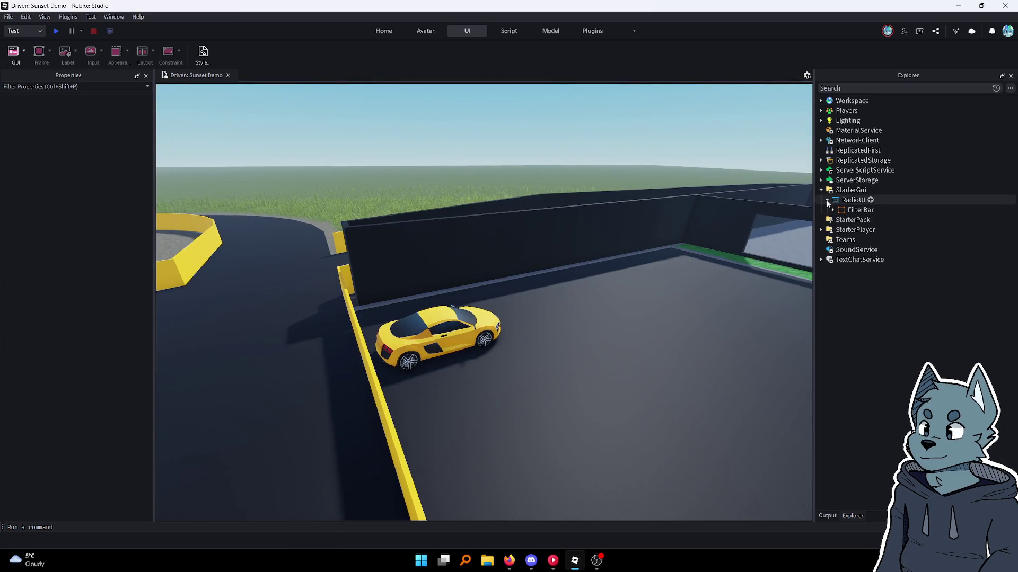
Insert a ModuleScript into ReplicatedStorage > Frameworks and rename it F_Drive
left_click(821, 190)
left_click(820, 160)
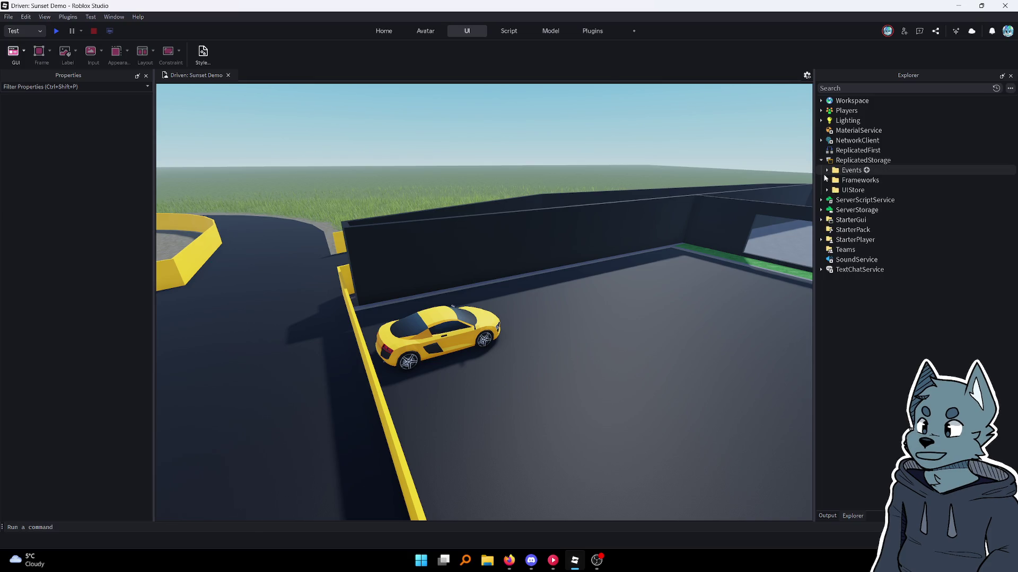
left_click(827, 180)
left_click(862, 180)
left_click(884, 180)
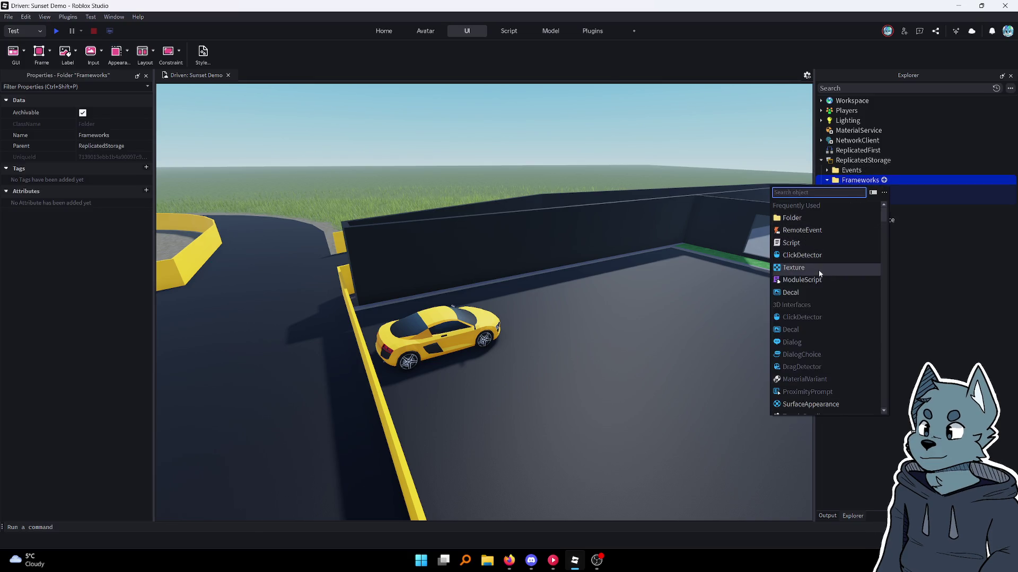
left_click(818, 278)
left_click(873, 202)
key("F2")
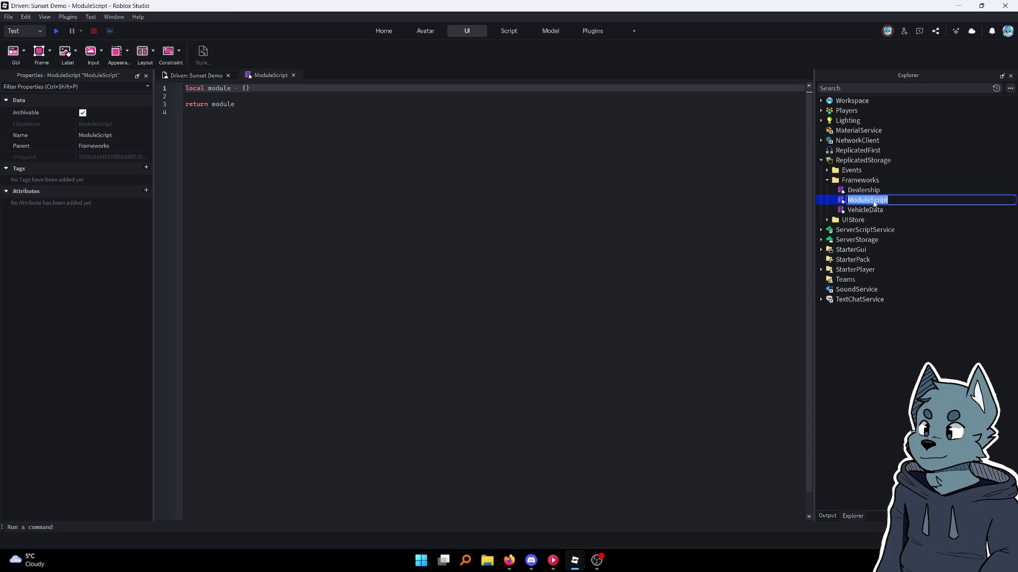
type("F_Dri")
type("ve")
key("Return")
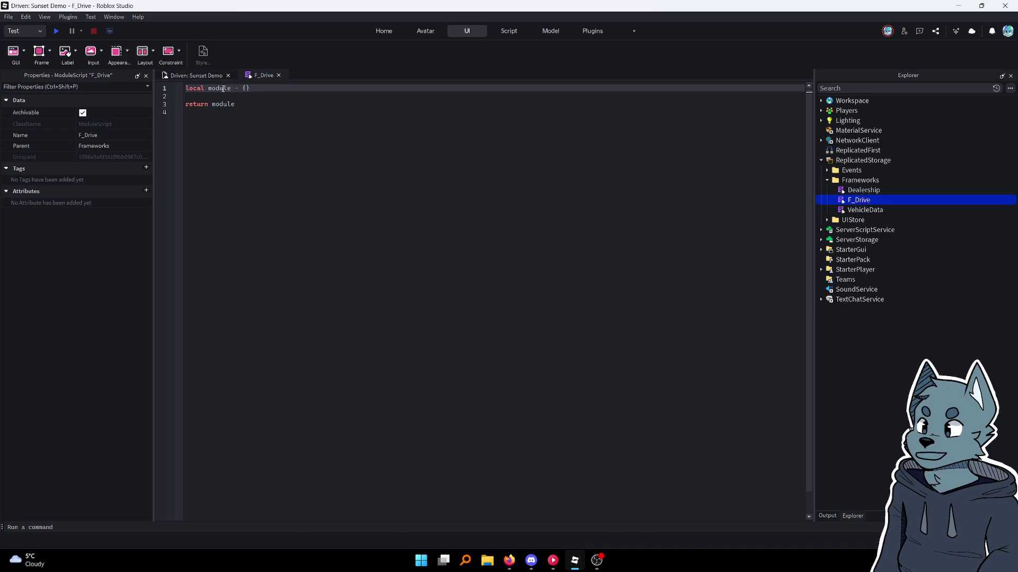
Replace 'module' with F_Drive in the table declaration and return line
double_click(222, 88)
type("F_")
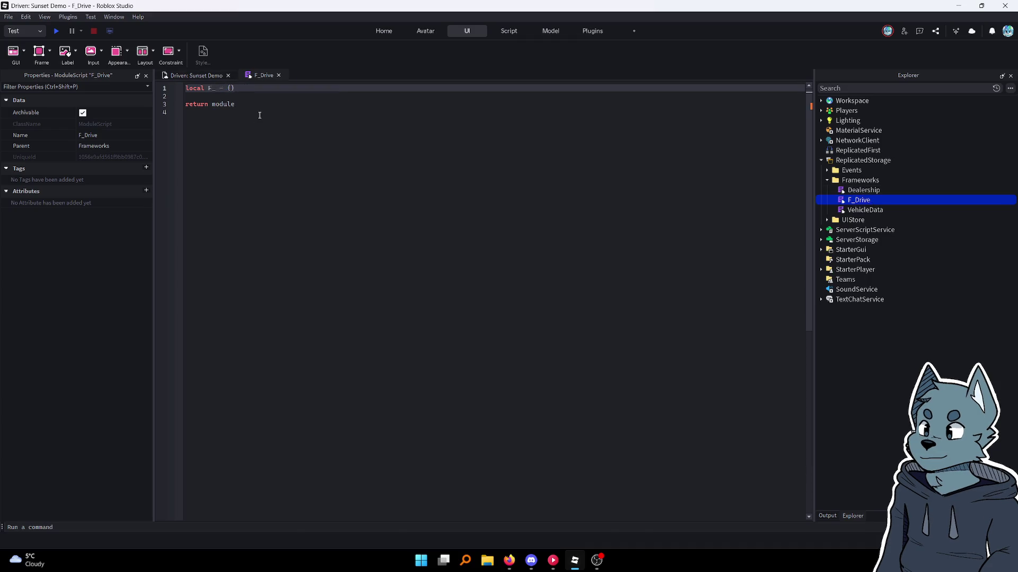
type("Drive")
scroll(197, 116, "down", 1)
scroll(219, 115, "up", 1)
double_click(222, 104)
type("F_")
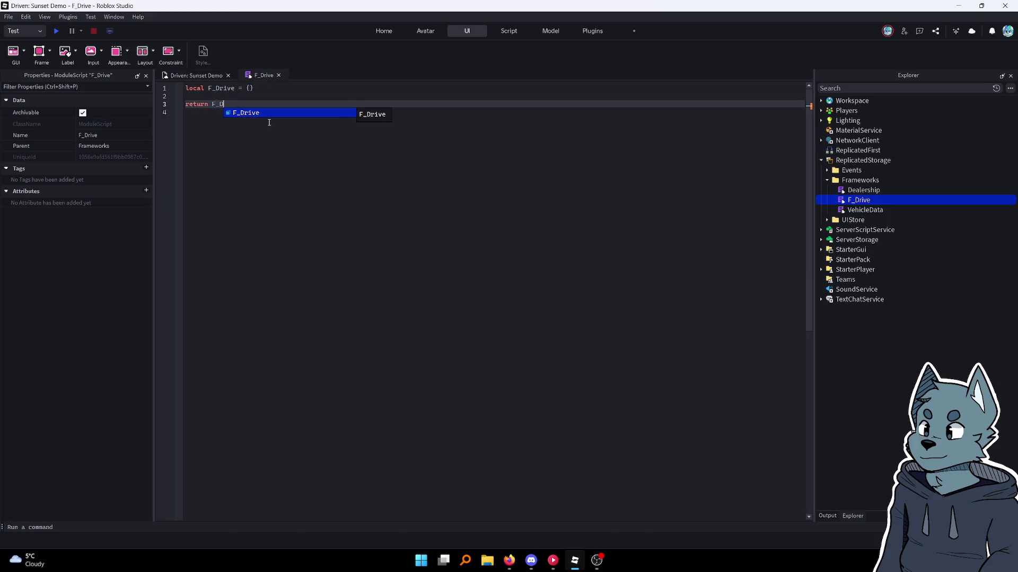
type("Drive")
left_click(193, 75)
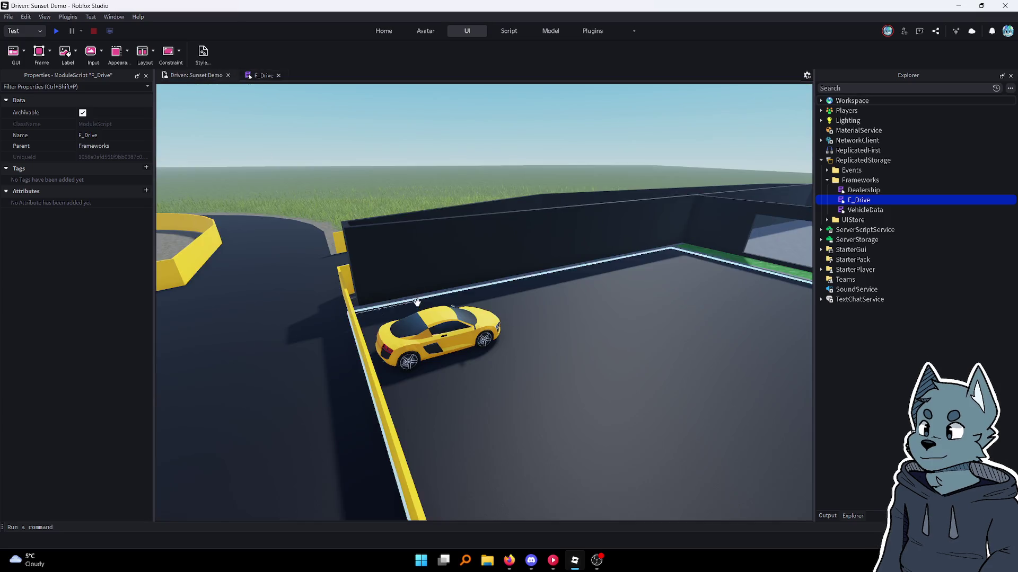
Open the AADEBUG car's Drive script under A-Chassis Tune > A-Chassis Interface and scroll through it
left_click(440, 331)
left_click(827, 160)
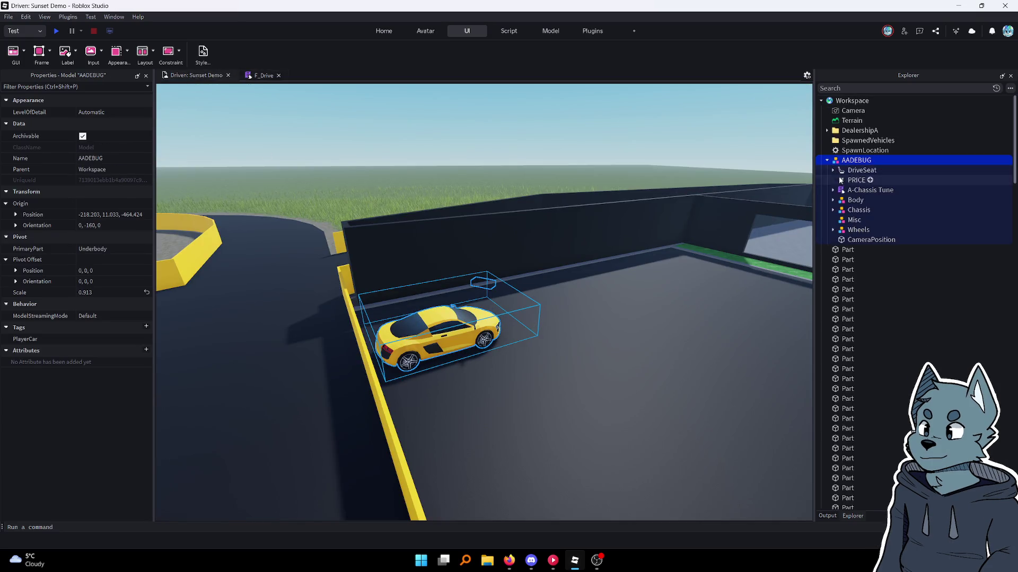
left_click(833, 190)
left_click(839, 230)
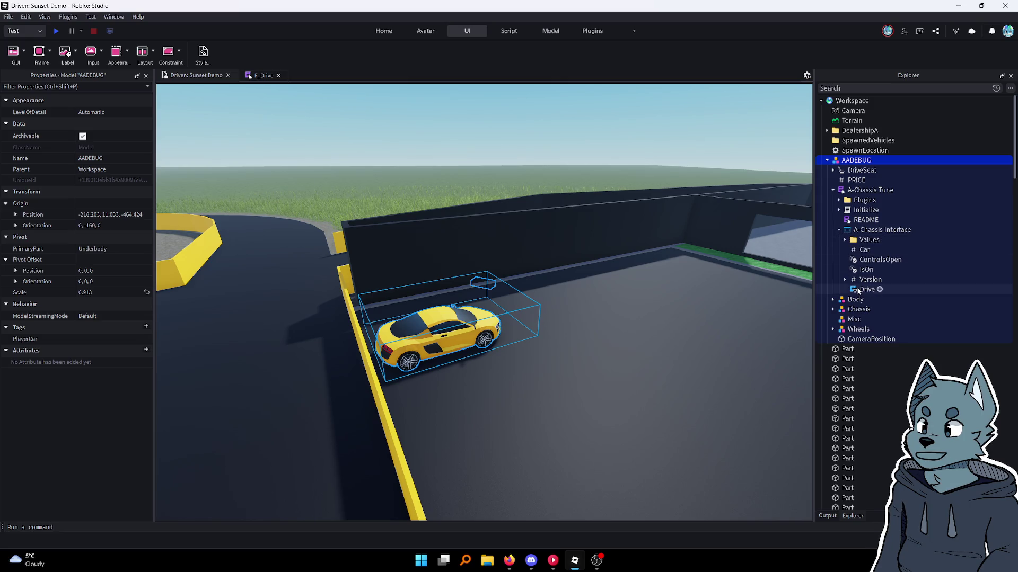
double_click(866, 290)
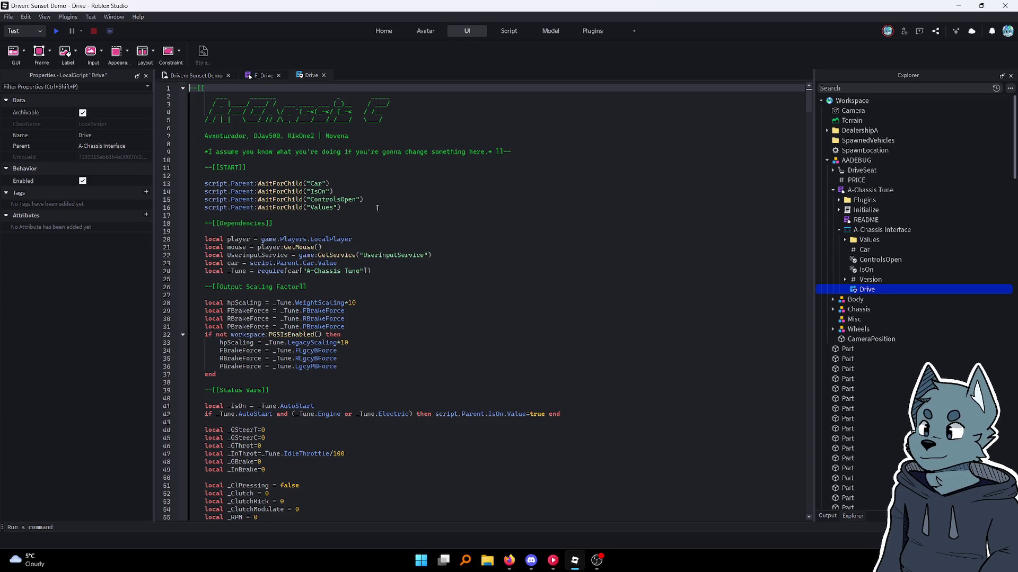
scroll(387, 224, "down", 10)
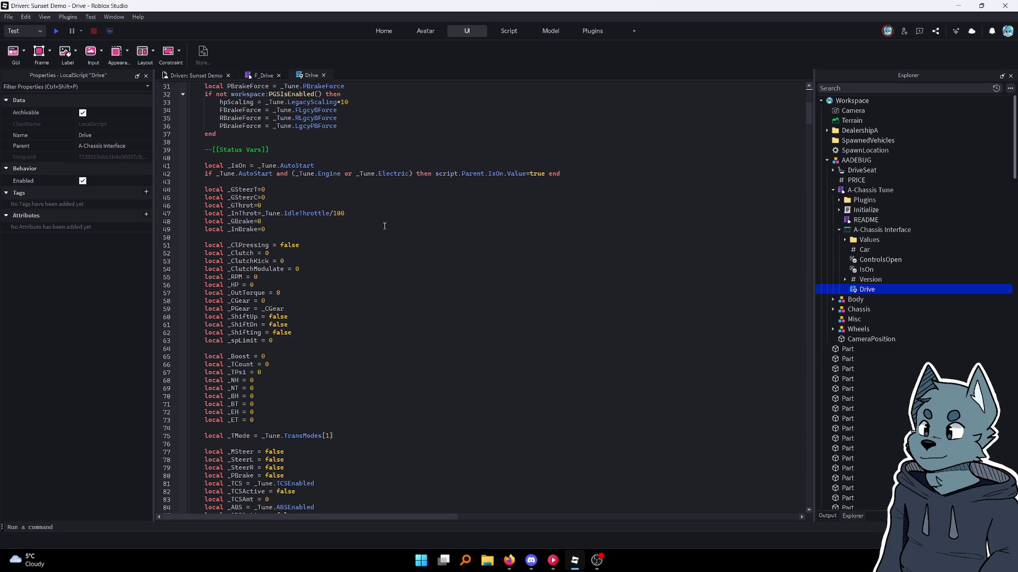
scroll(384, 226, "down", 7)
scroll(384, 226, "down", 5)
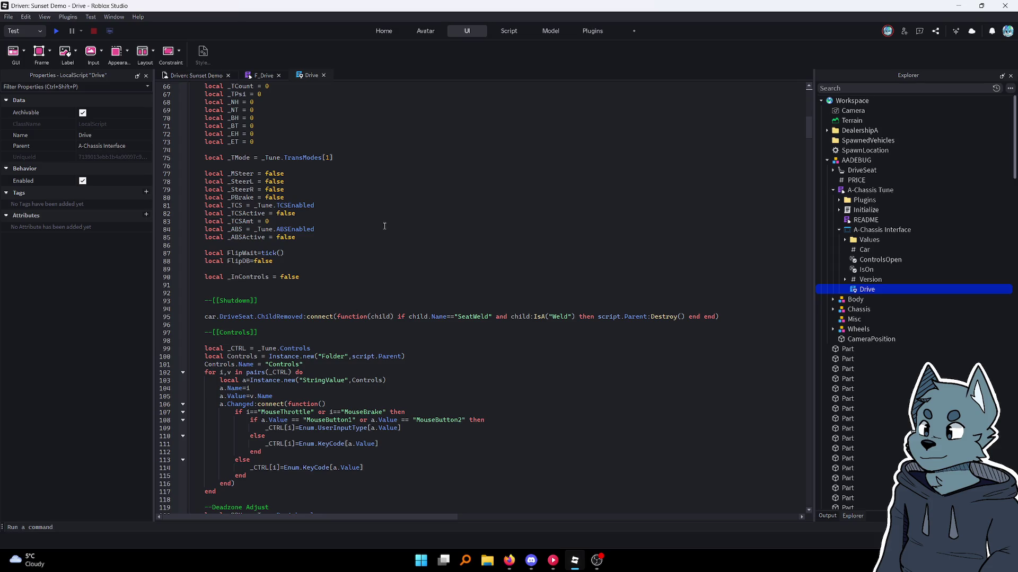
scroll(384, 226, "down", 20)
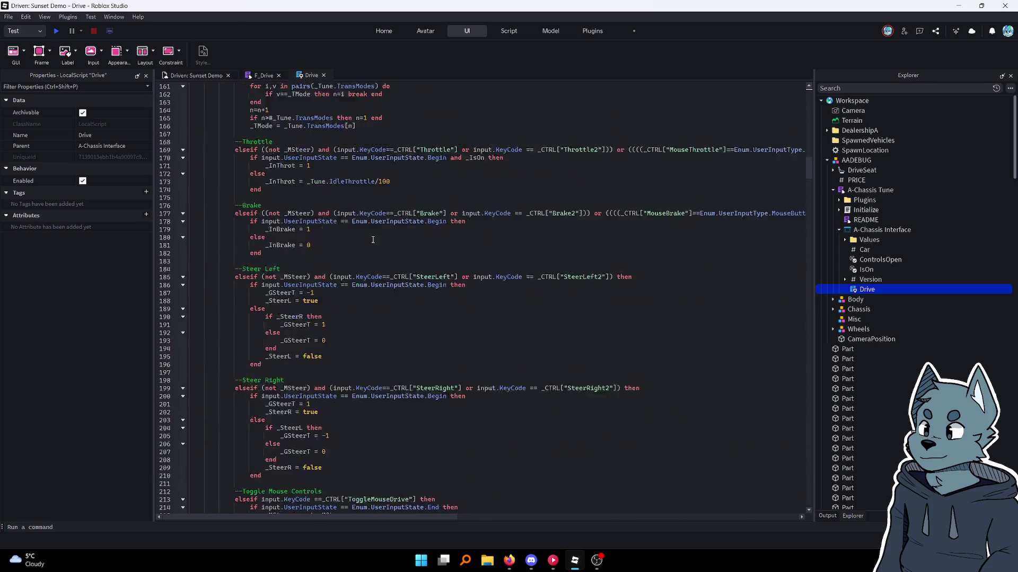
scroll(373, 240, "up", 20)
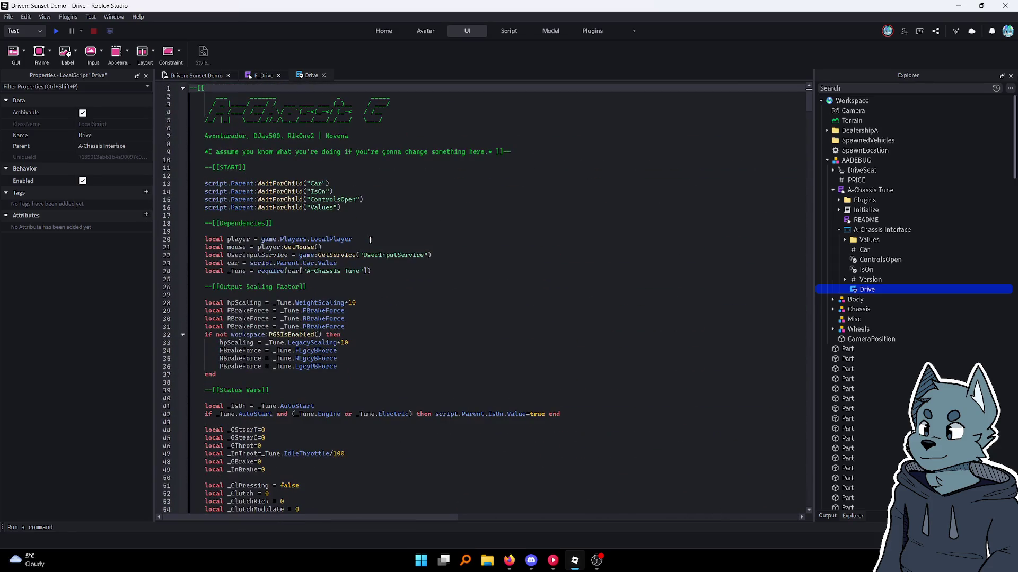
left_click(839, 210)
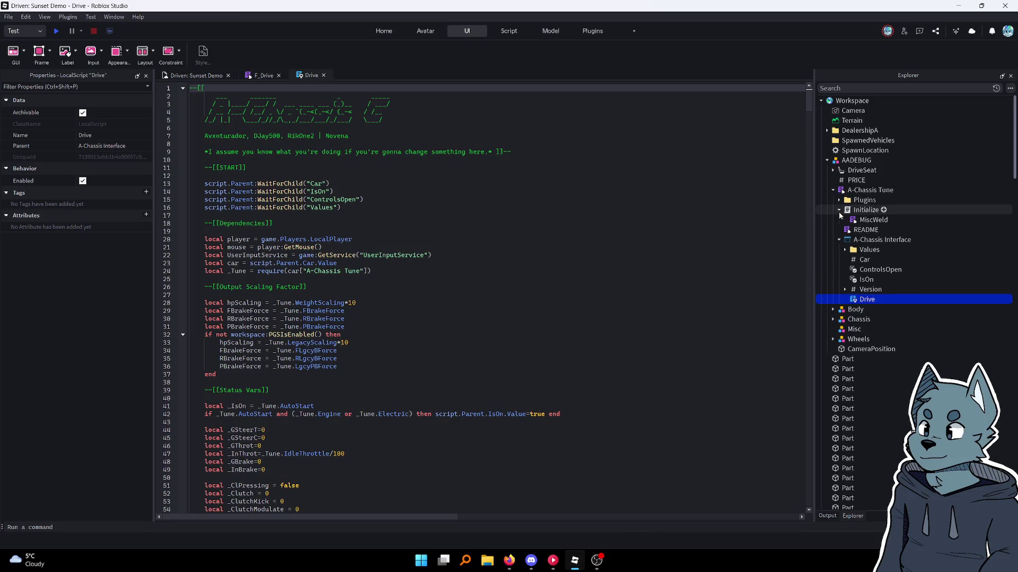
Open and scroll through the A-Chassis Initialize script, then switch back to the Drive tab
left_click(870, 212)
double_click(870, 211)
scroll(532, 176, "down", 8)
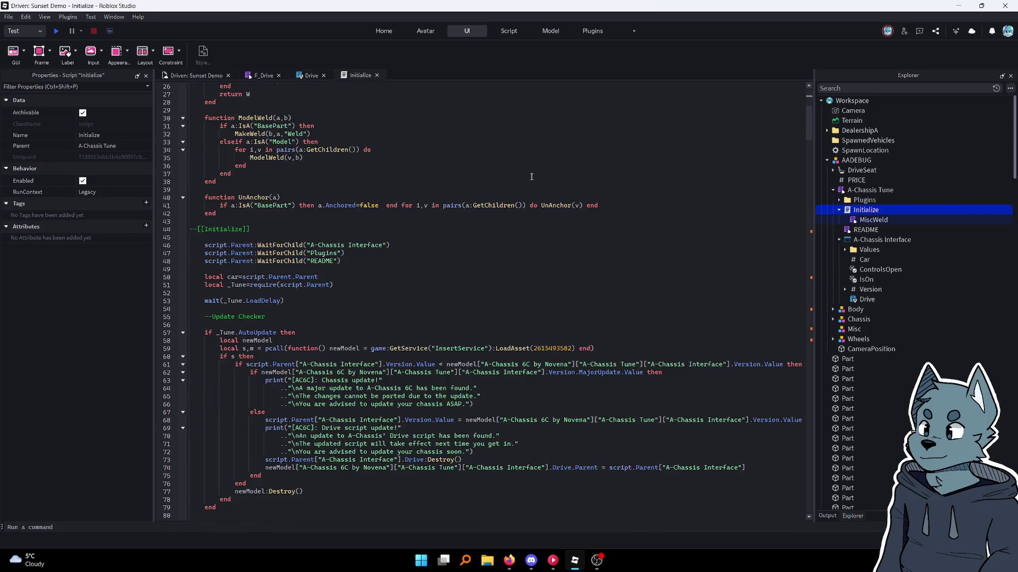
scroll(532, 177, "down", 7)
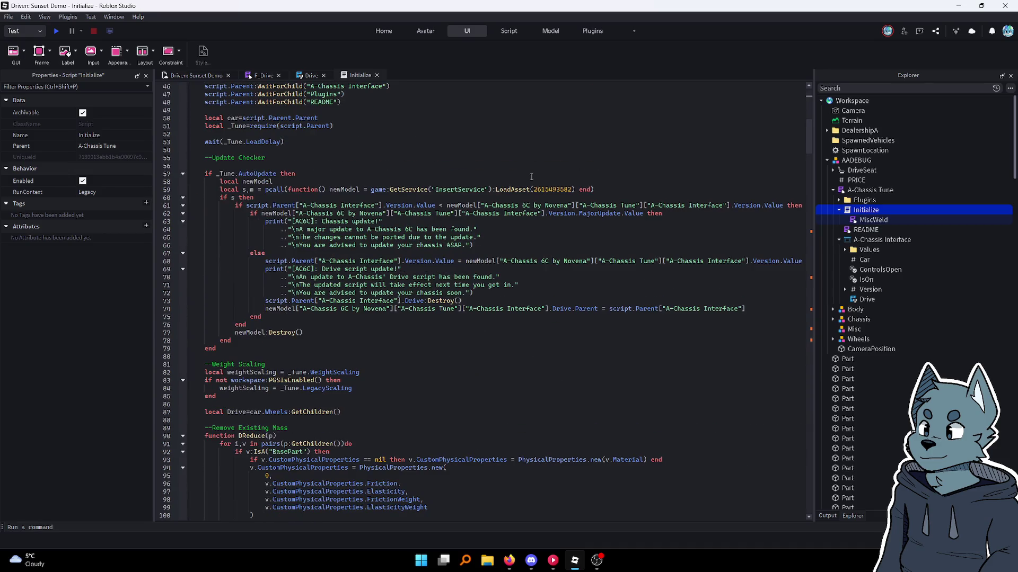
scroll(531, 177, "down", 20)
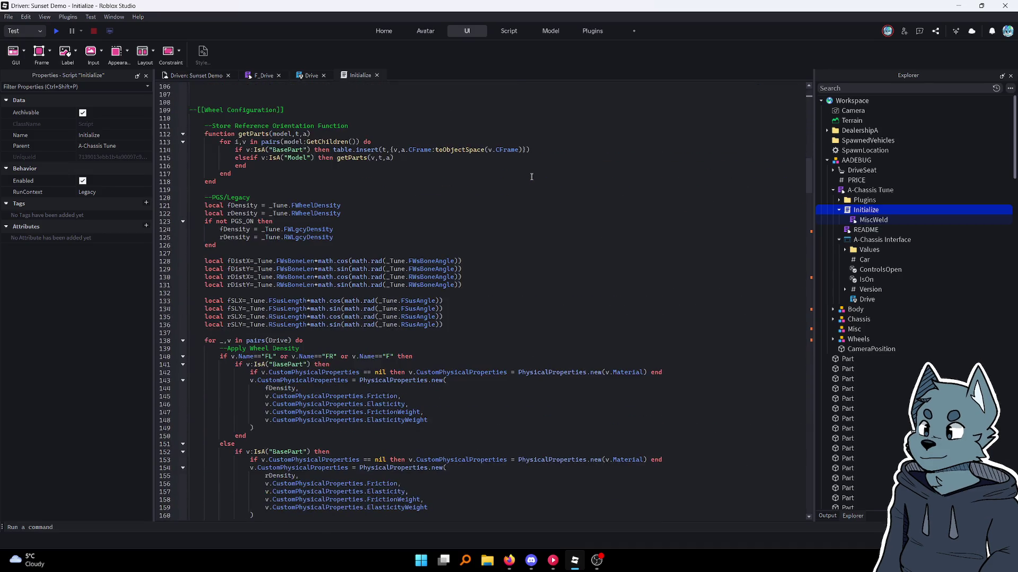
scroll(532, 177, "down", 20)
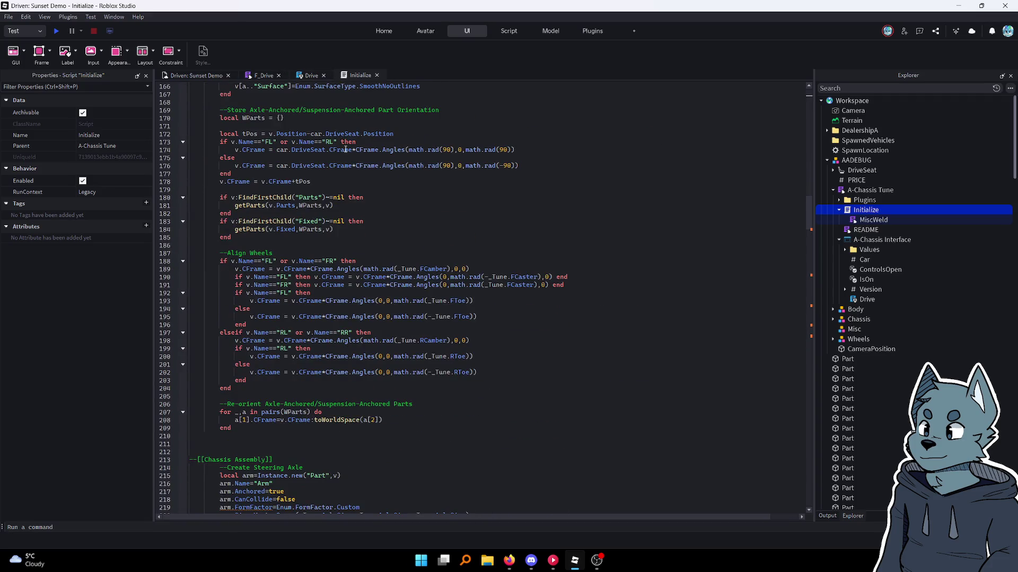
scroll(345, 150, "down", 6)
scroll(345, 150, "up", 4)
scroll(345, 150, "down", 5)
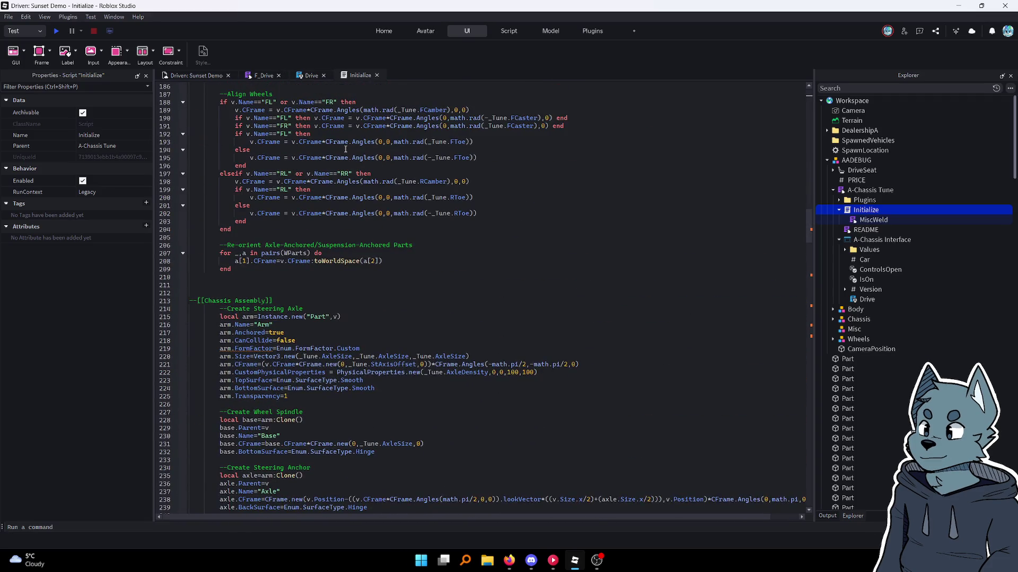
scroll(345, 150, "up", 20)
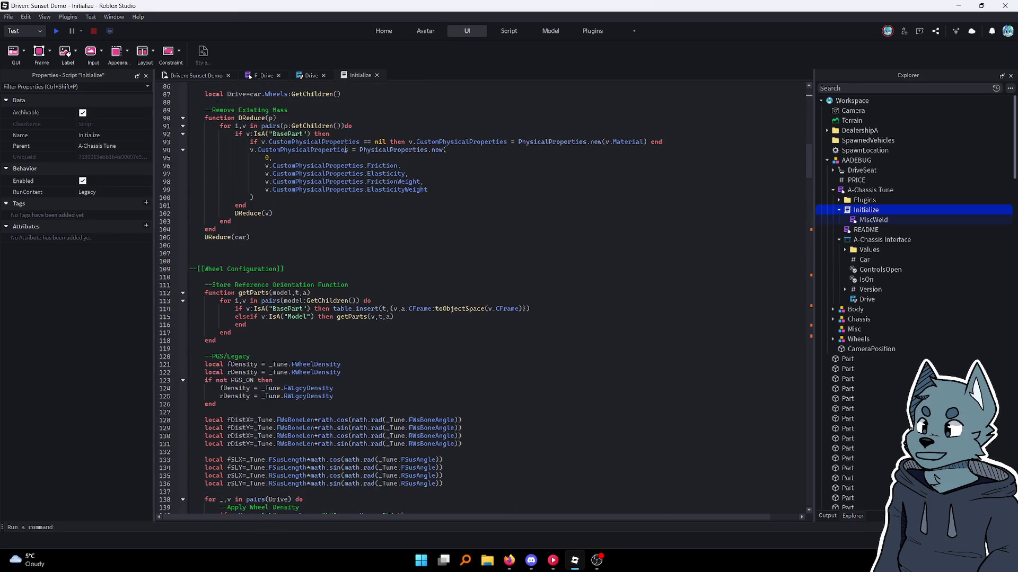
scroll(345, 150, "up", 18)
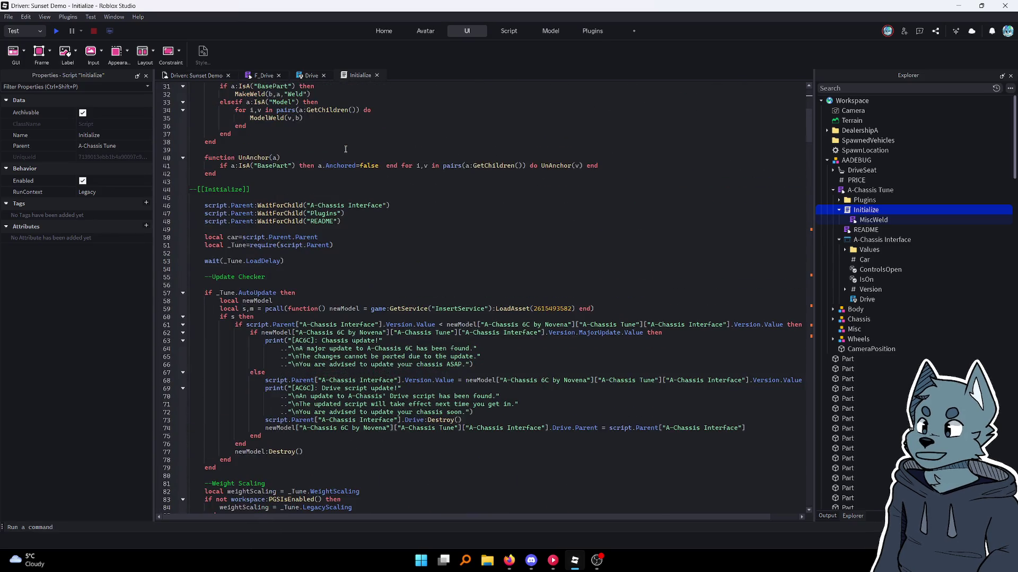
left_click(306, 79)
scroll(327, 173, "down", 20)
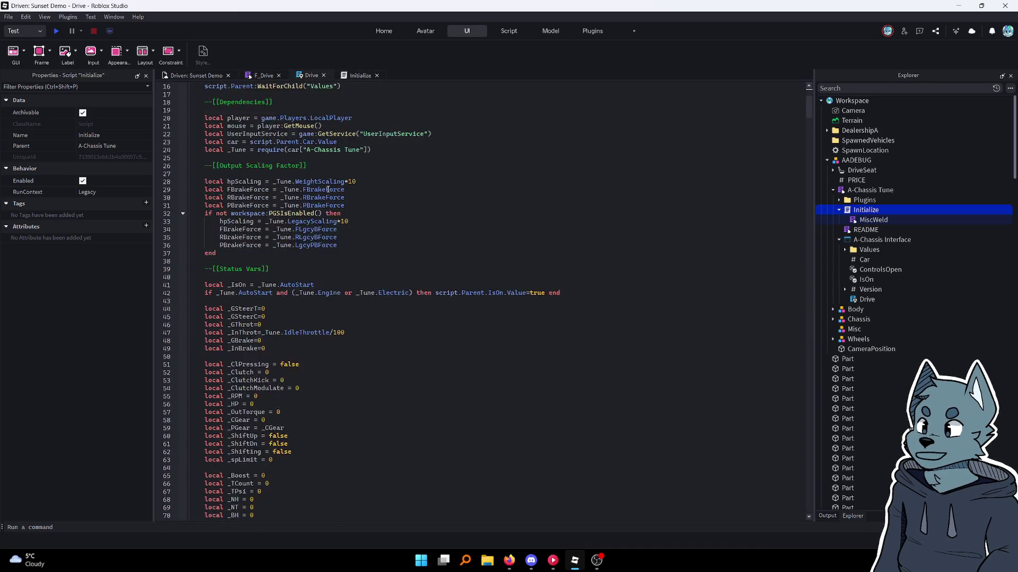
Scroll through the Drive script to the Heartbeat runtime loop
scroll(328, 173, "down", 13)
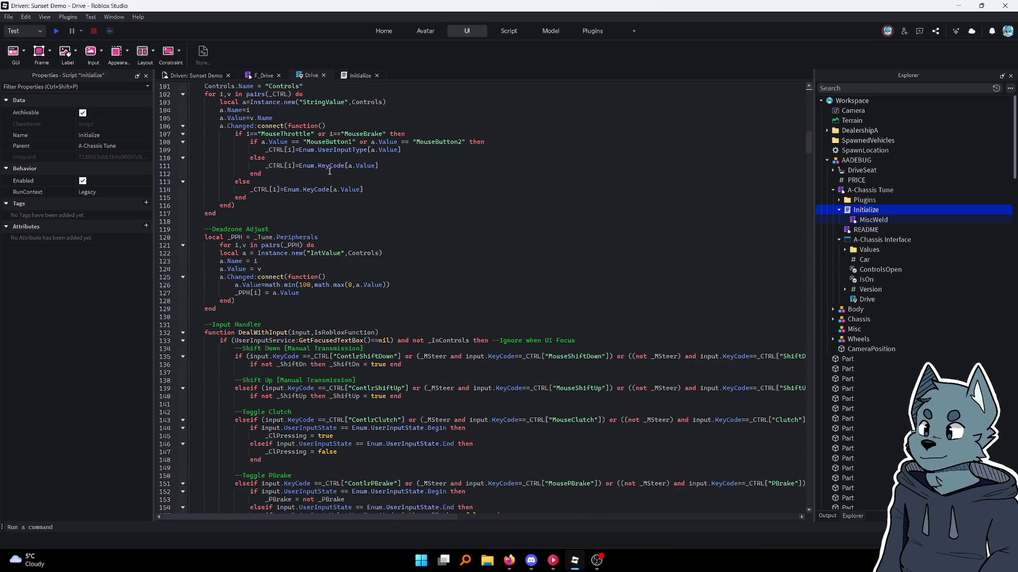
scroll(329, 171, "down", 20)
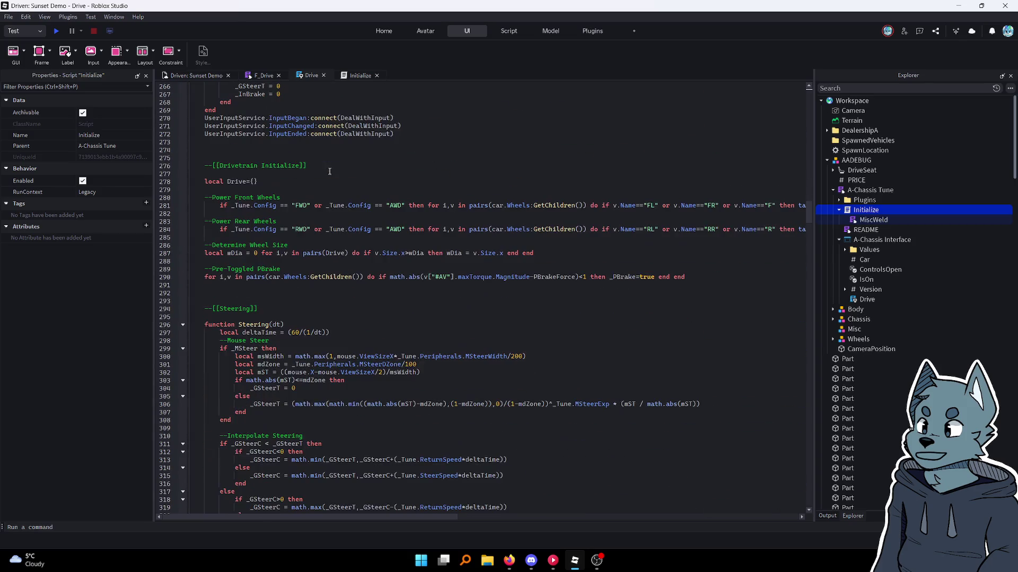
scroll(329, 171, "down", 20)
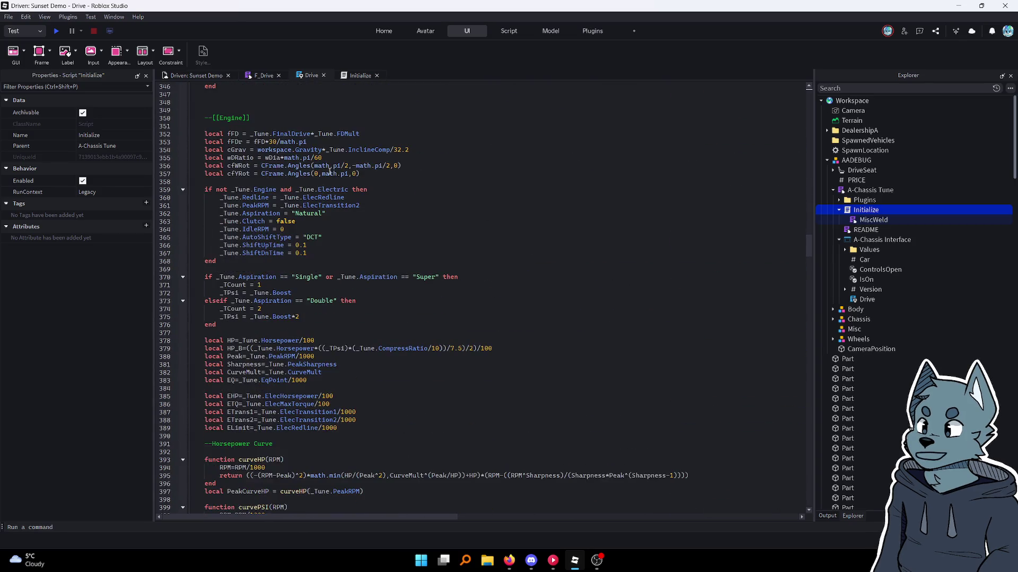
scroll(329, 171, "down", 20)
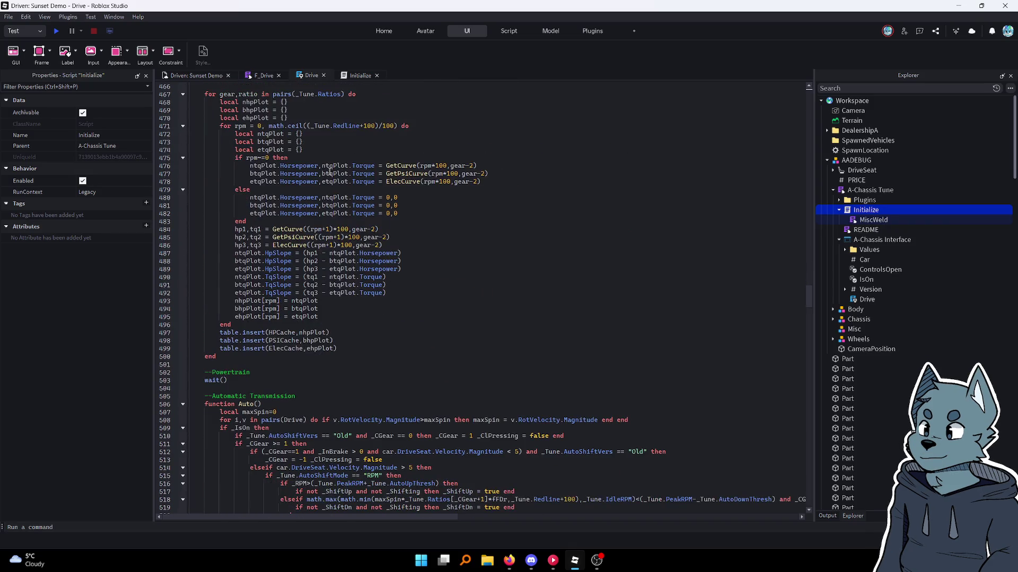
scroll(330, 171, "down", 20)
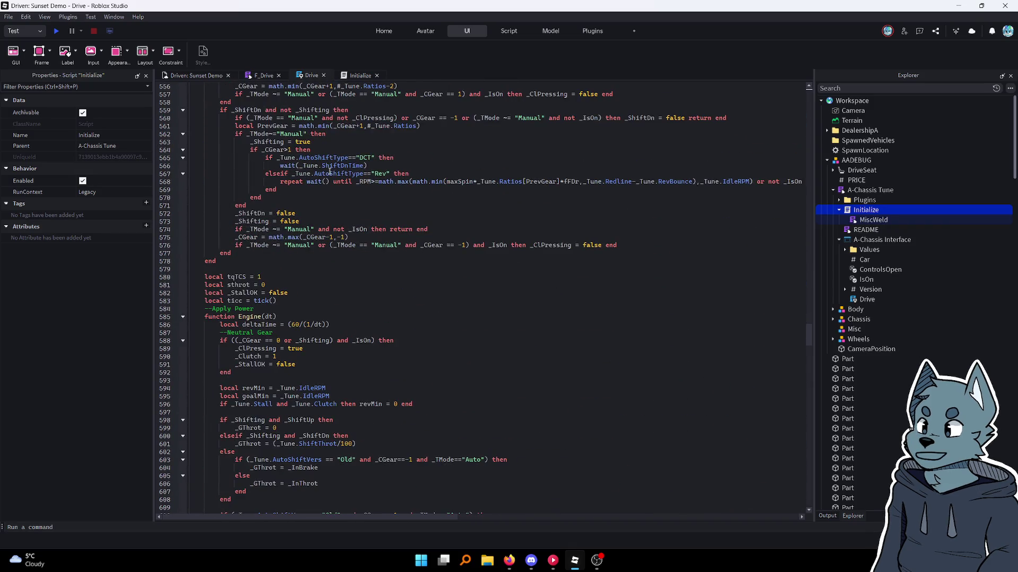
scroll(329, 172, "down", 20)
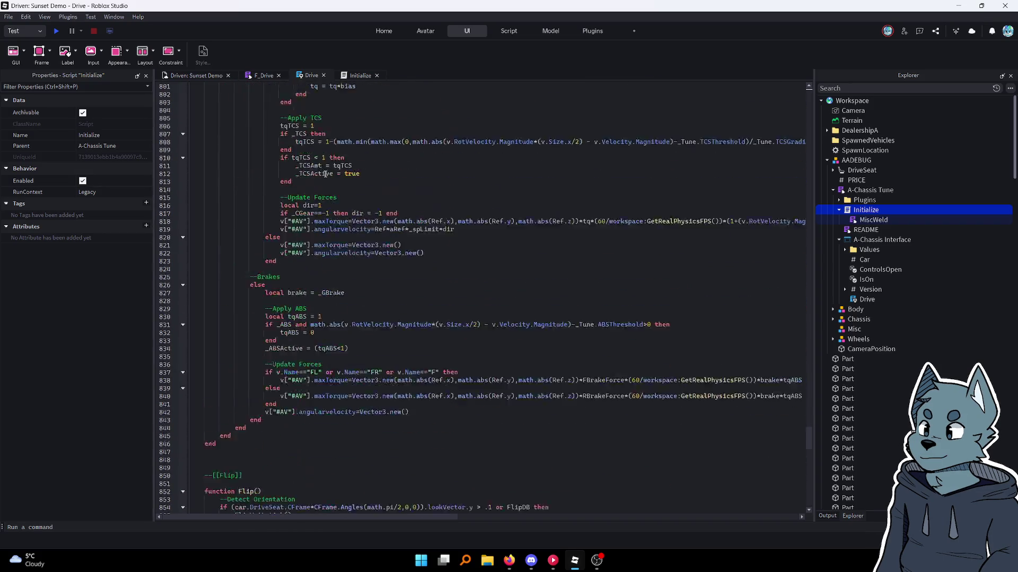
scroll(325, 174, "up", 20)
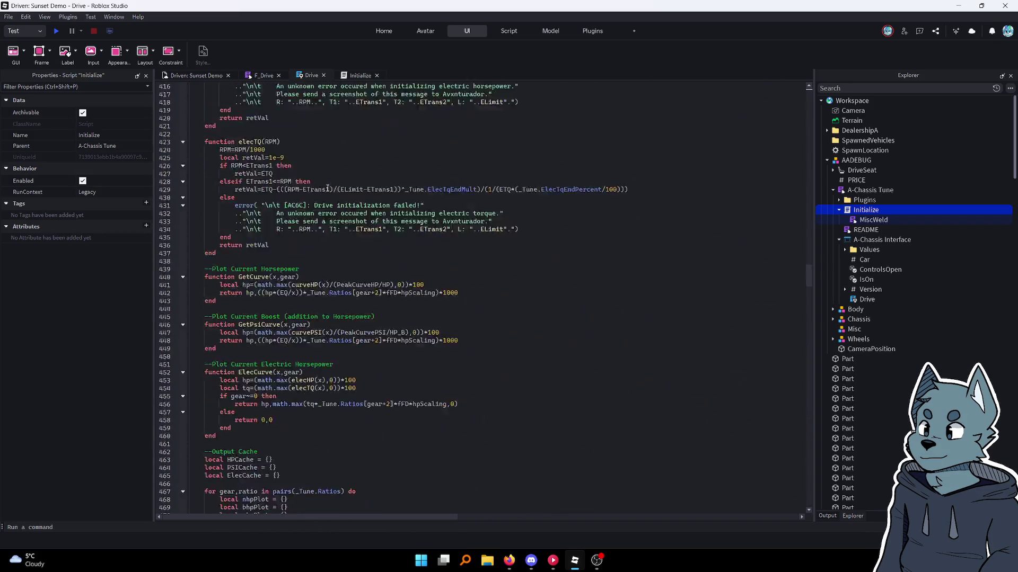
scroll(327, 188, "up", 20)
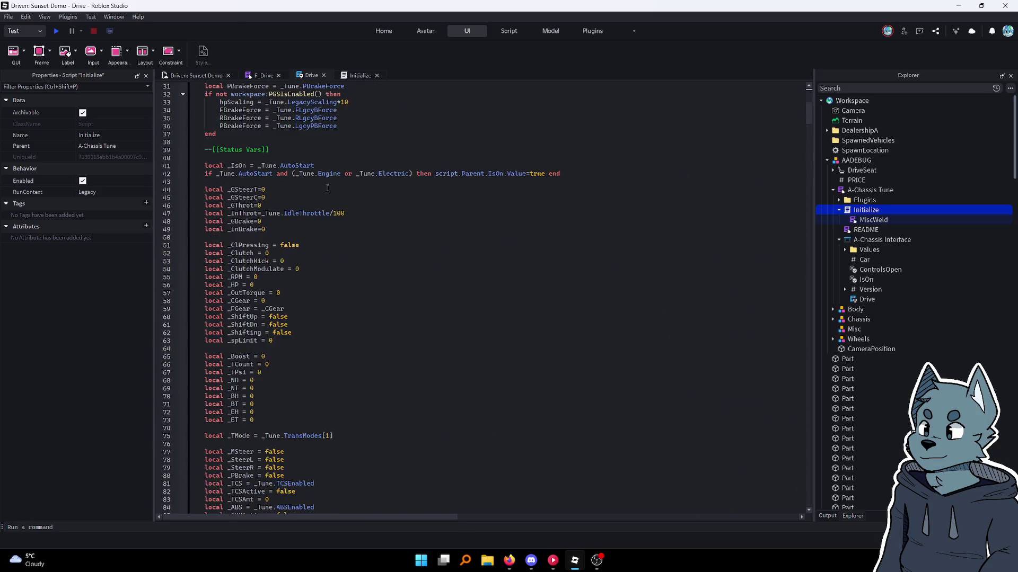
scroll(327, 188, "up", 5)
scroll(328, 188, "down", 20)
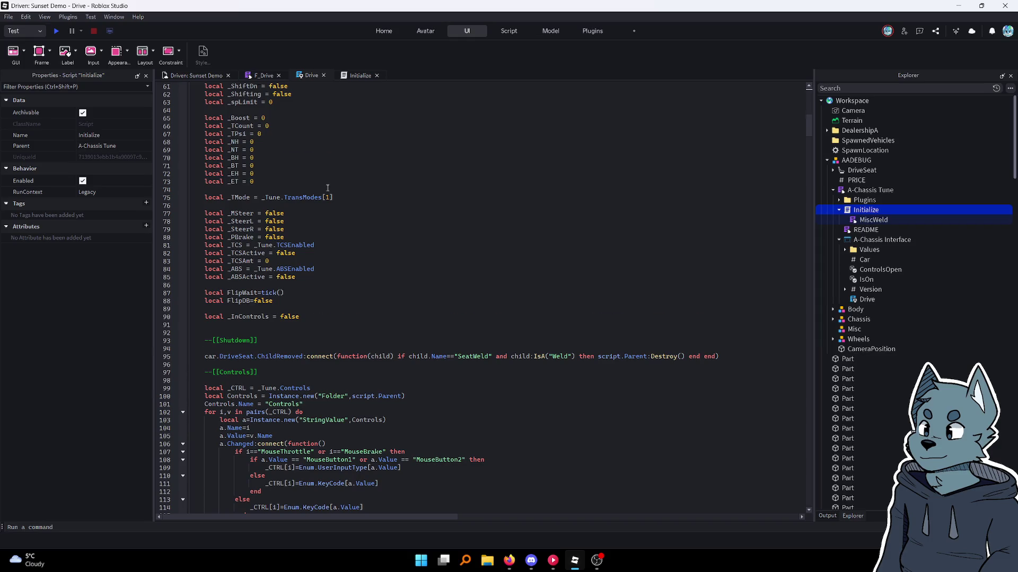
scroll(327, 188, "down", 15)
scroll(327, 188, "up", 8)
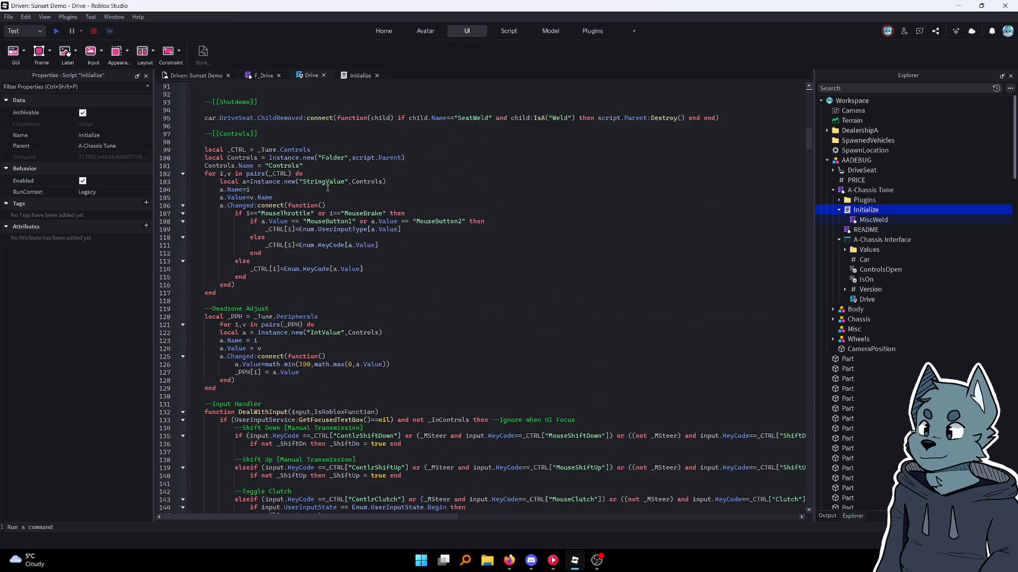
scroll(328, 187, "down", 1)
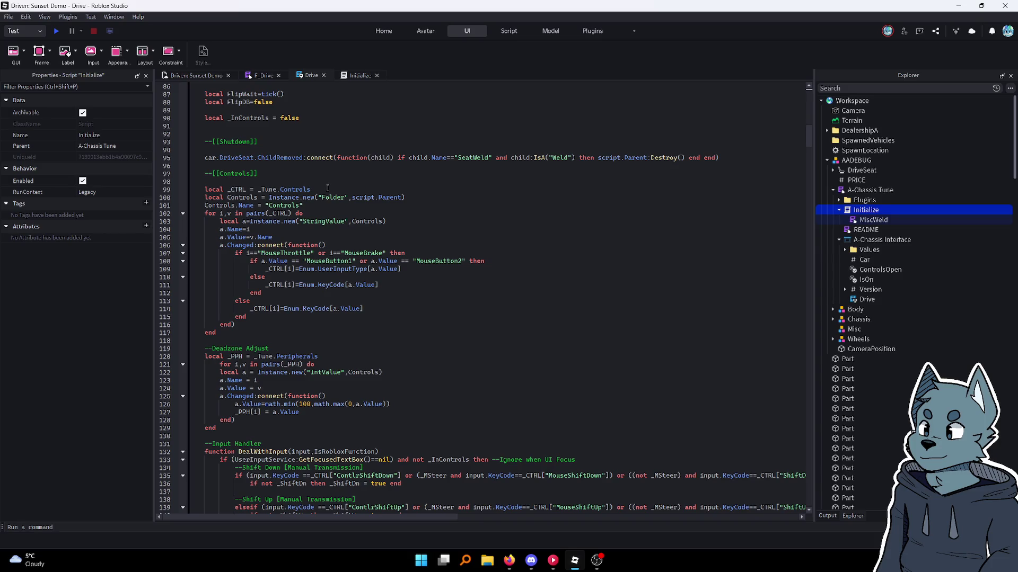
scroll(327, 188, "down", 20)
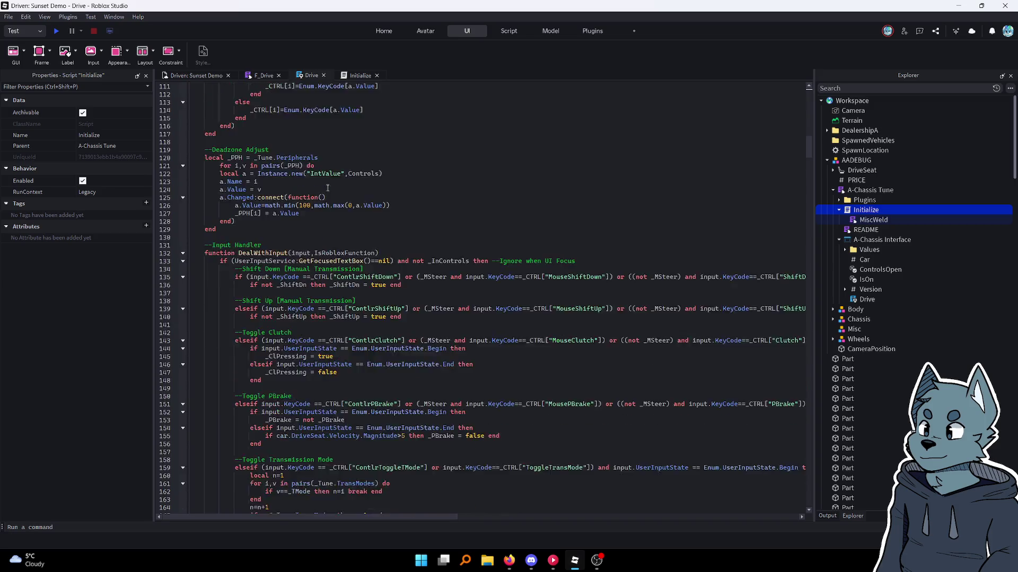
scroll(326, 188, "down", 20)
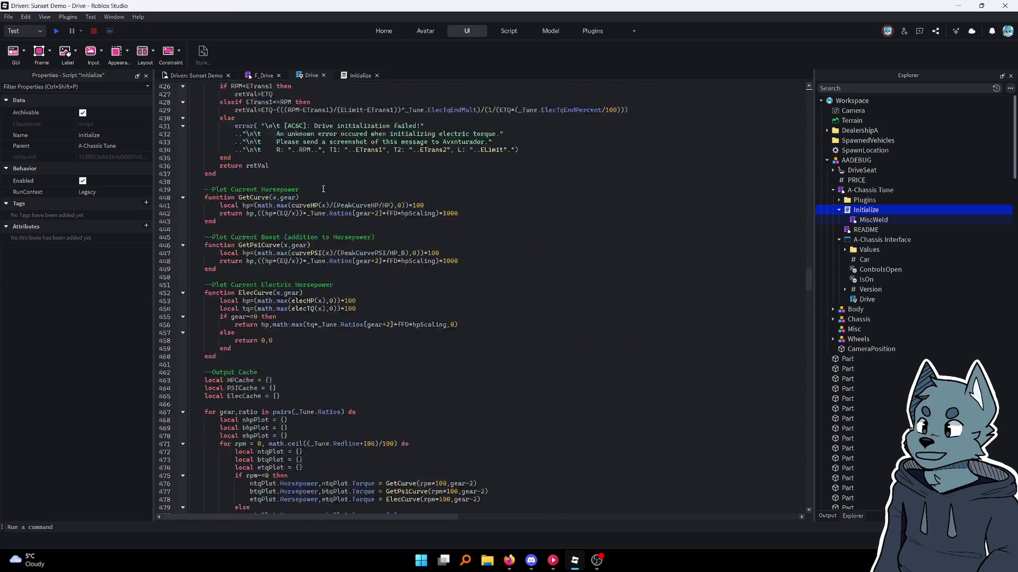
scroll(321, 187, "up", 13)
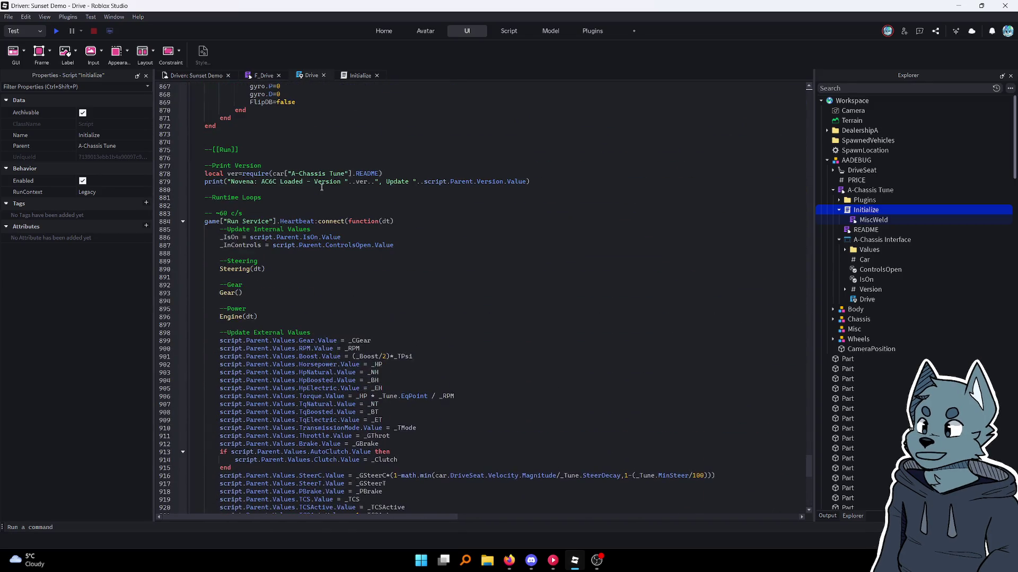
left_click(420, 223)
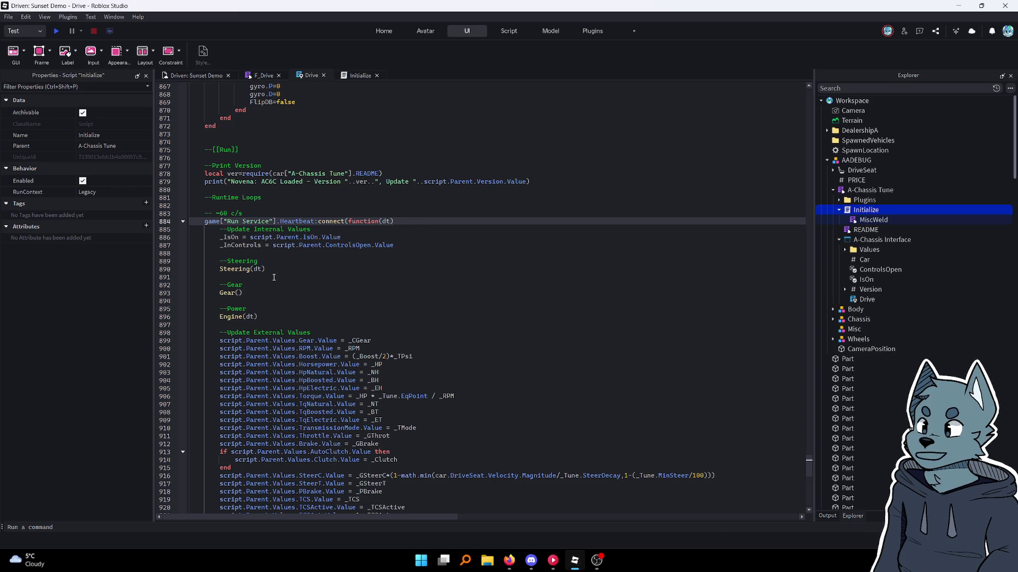
scroll(227, 291, "down", 3)
scroll(227, 291, "down", 5)
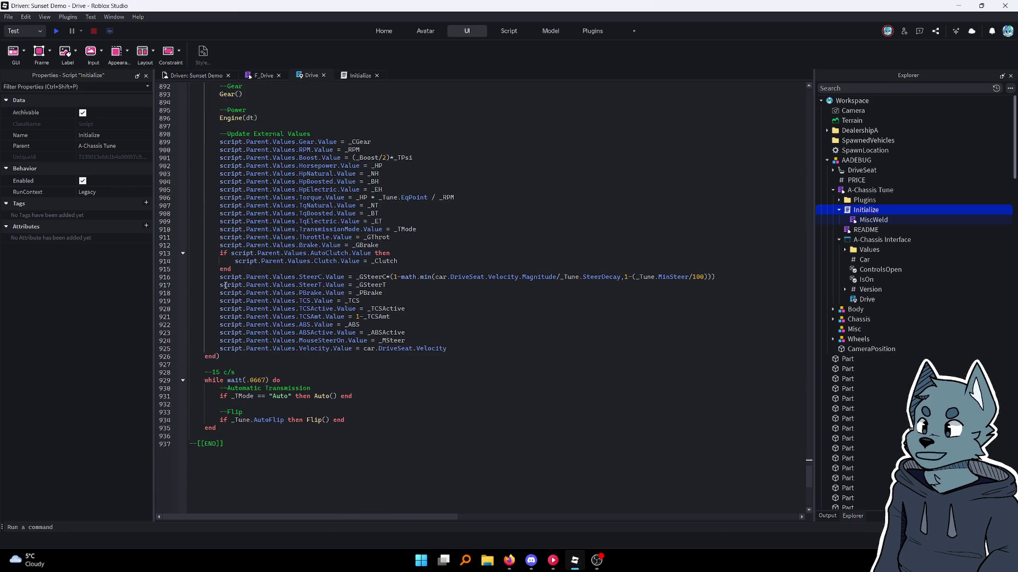
scroll(225, 285, "up", 20)
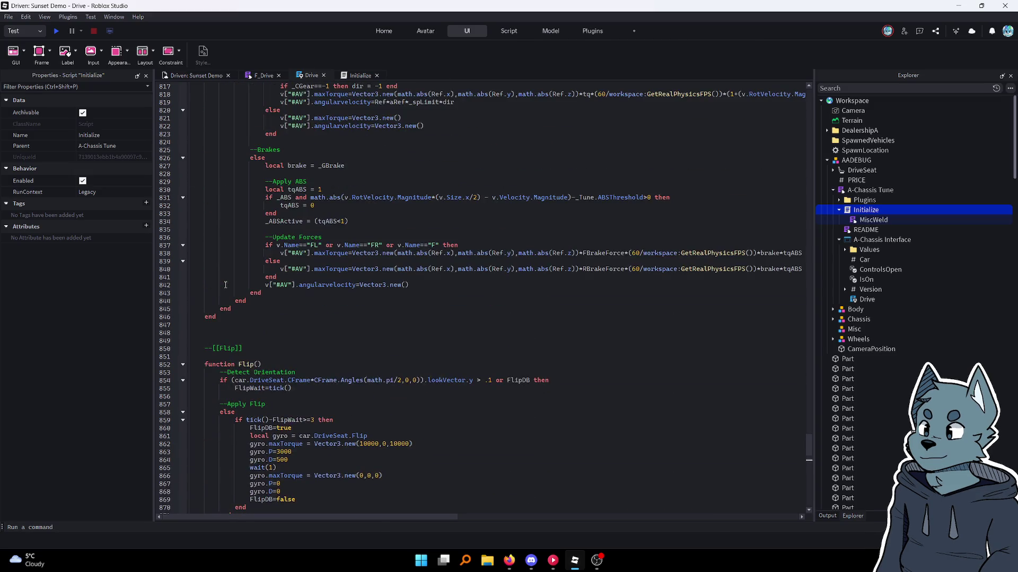
scroll(225, 285, "up", 20)
Bring up the code editor's context menu and keep browsing the Drive script
right_click(225, 287)
scroll(290, 243, "up", 20)
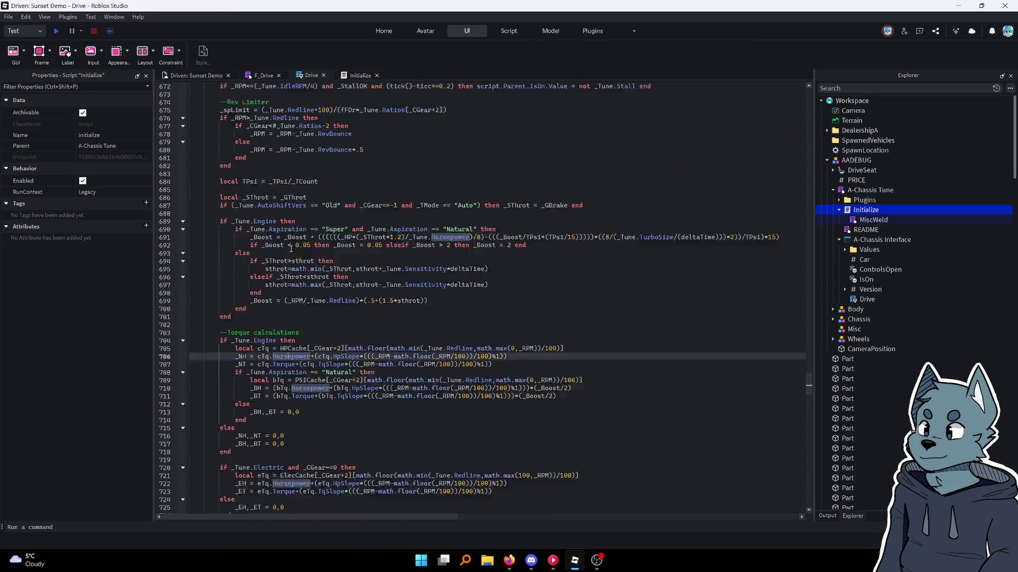
scroll(291, 248, "down", 2)
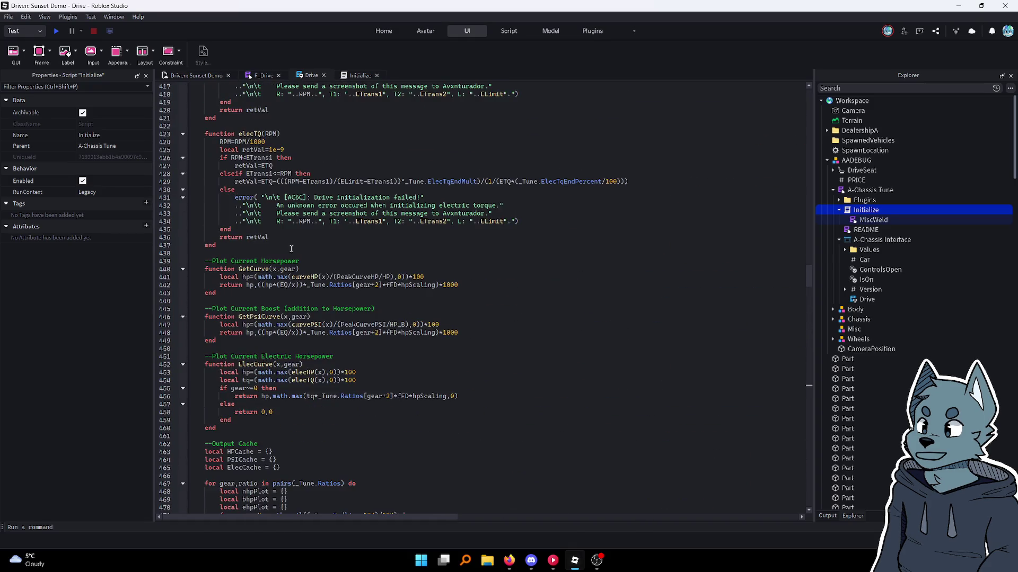
scroll(290, 248, "up", 20)
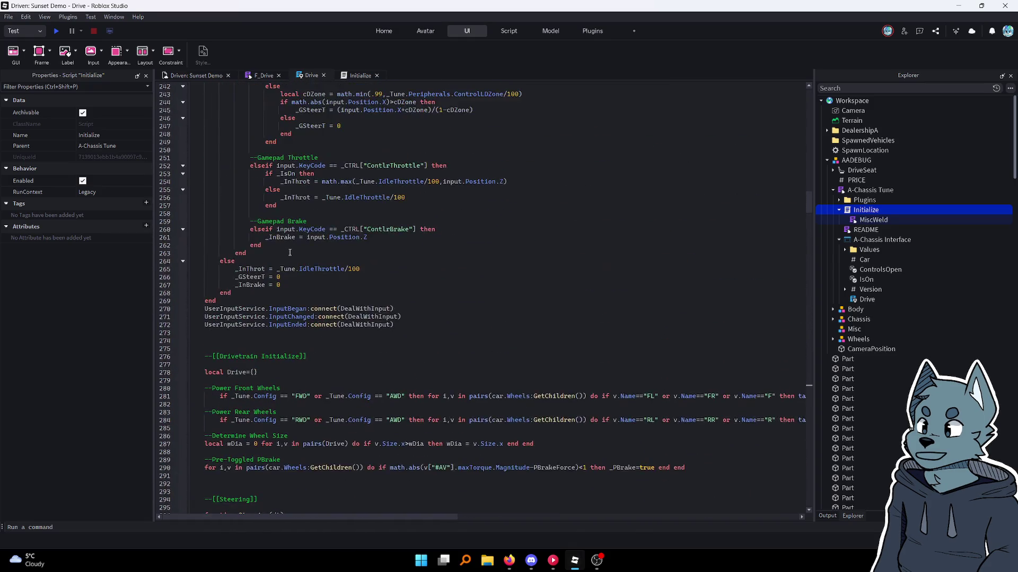
scroll(290, 253, "down", 2)
scroll(290, 253, "up", 20)
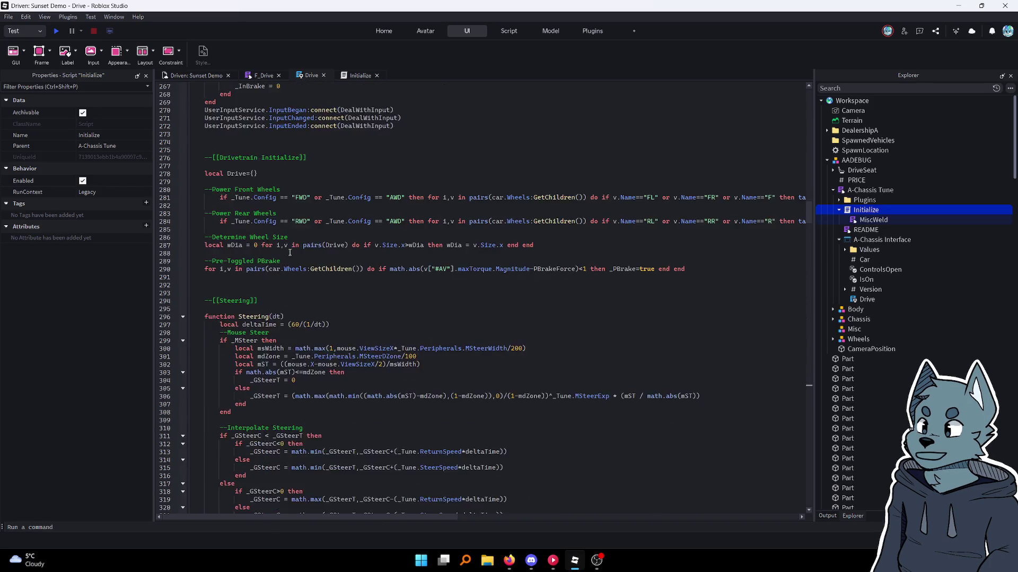
scroll(290, 253, "up", 15)
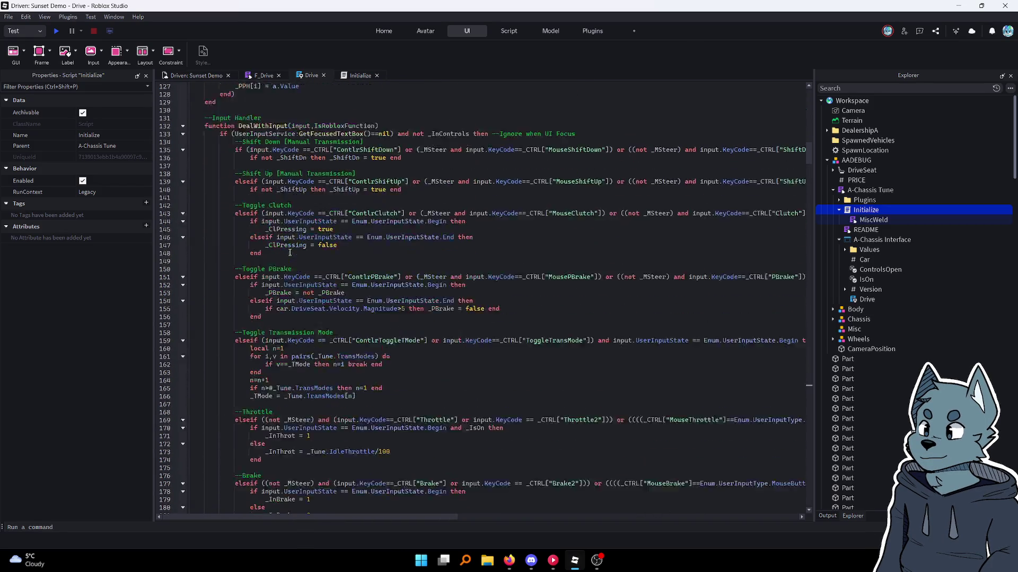
scroll(290, 256, "down", 2)
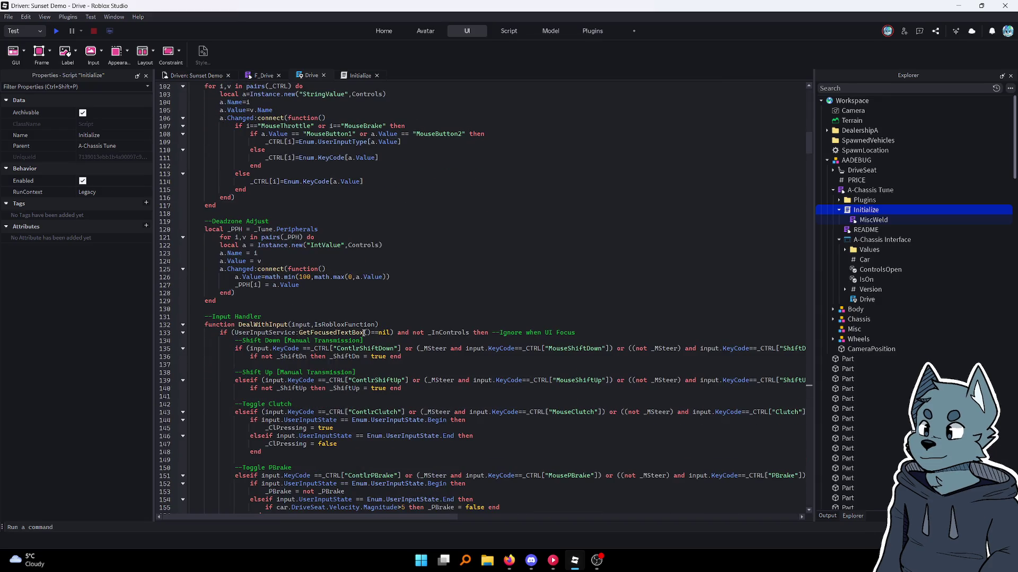
scroll(516, 335, "down", 3)
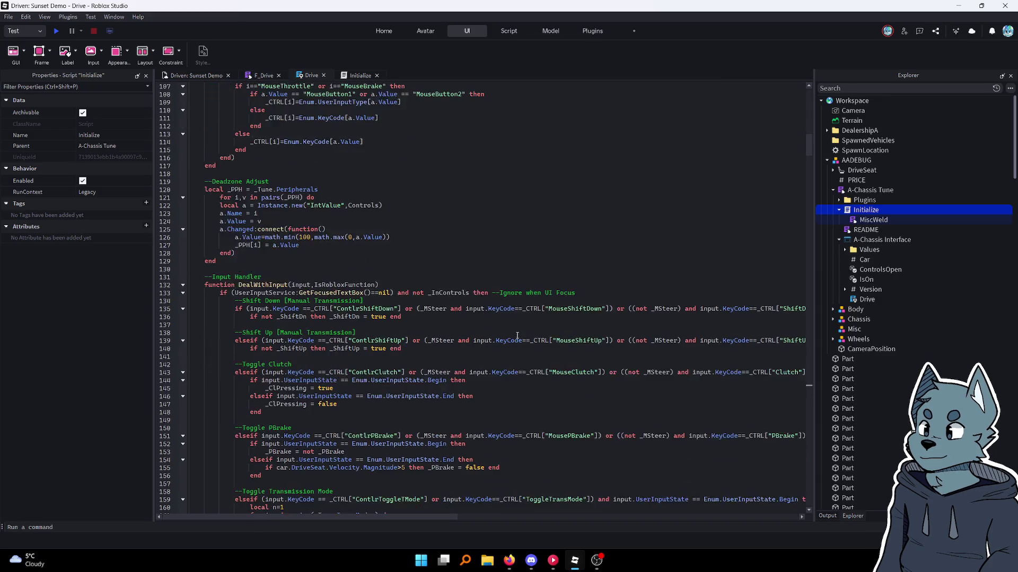
scroll(348, 325, "down", 8)
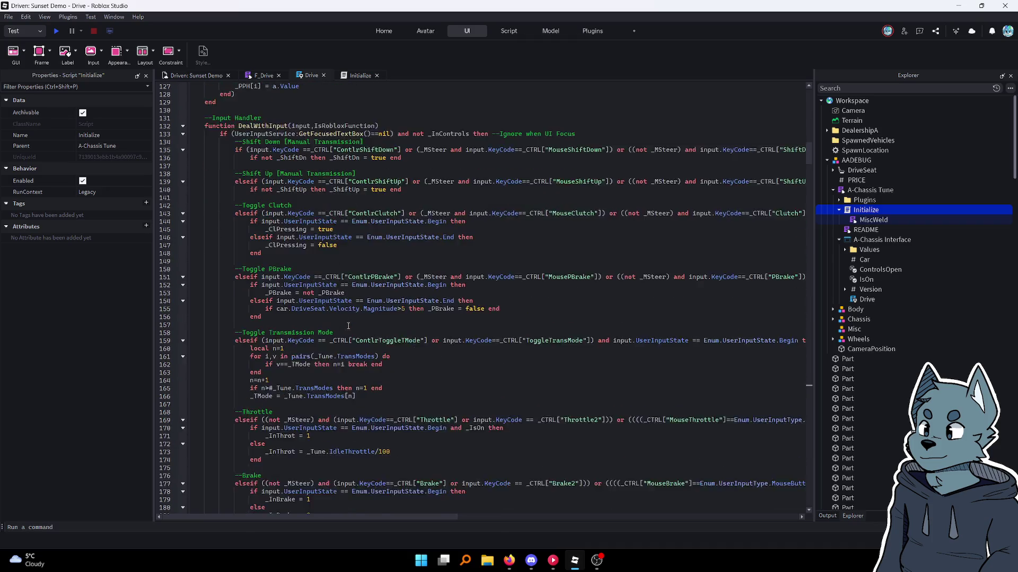
scroll(348, 326, "down", 3)
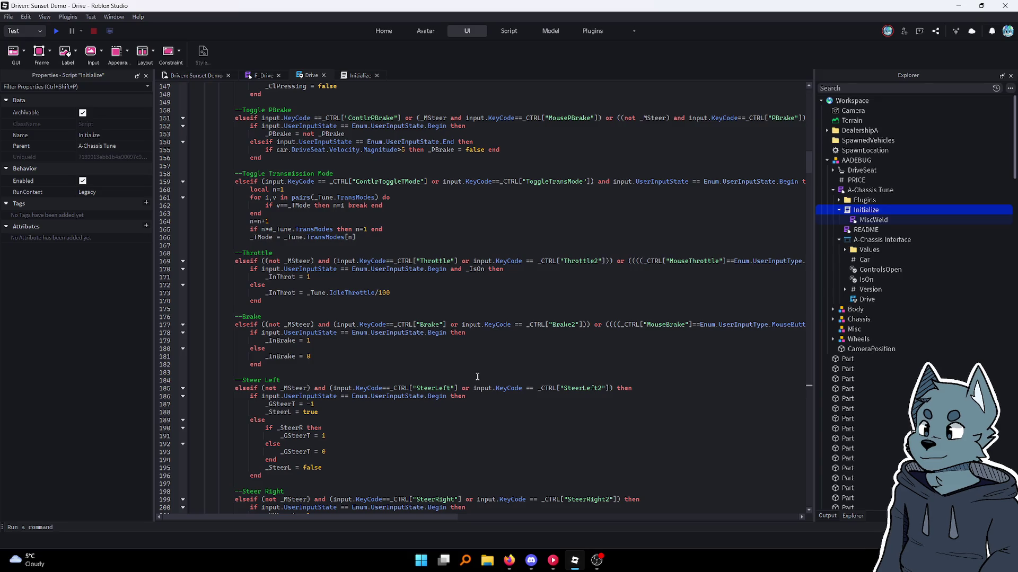
scroll(377, 359, "up", 7)
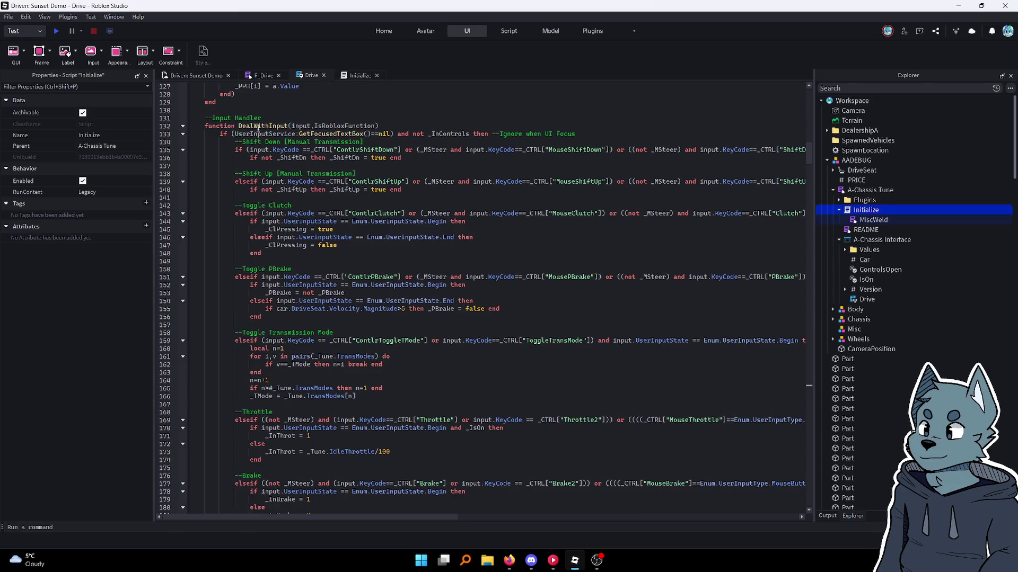
Search the Drive script for DealWithInput and mark its function header line
double_click(256, 126)
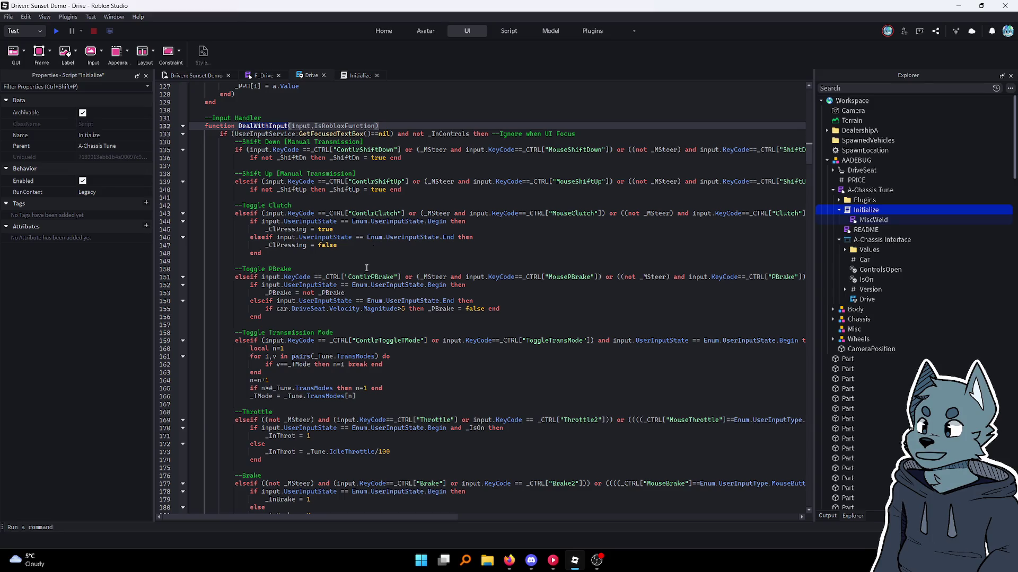
key("ctrl+f")
key("Return")
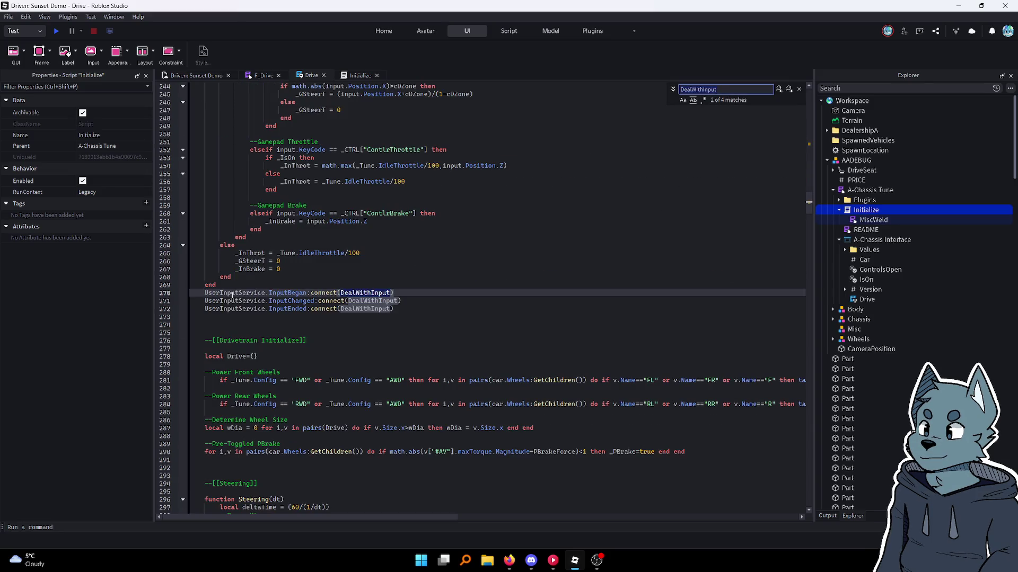
left_click(265, 293)
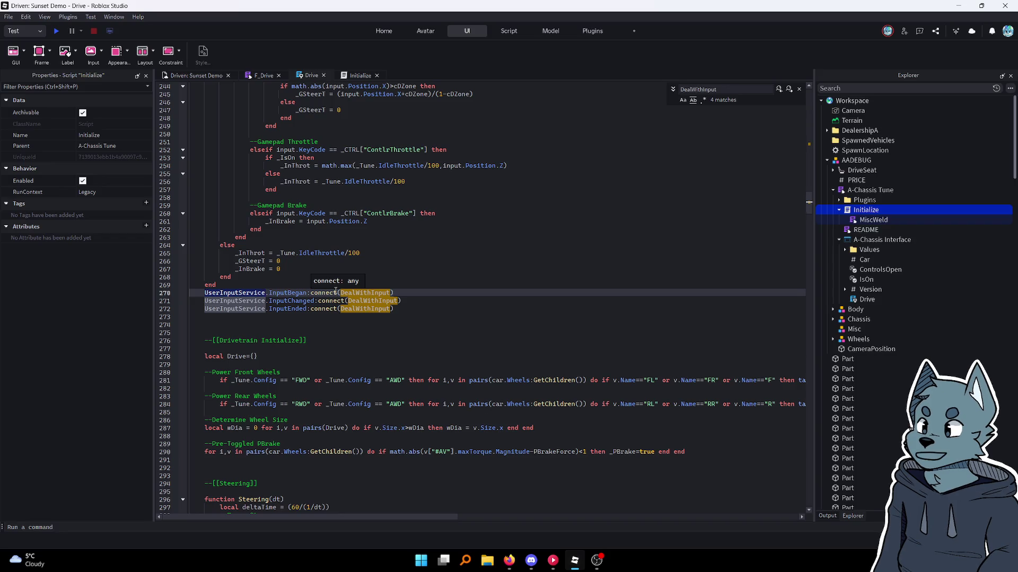
scroll(336, 291, "up", 20)
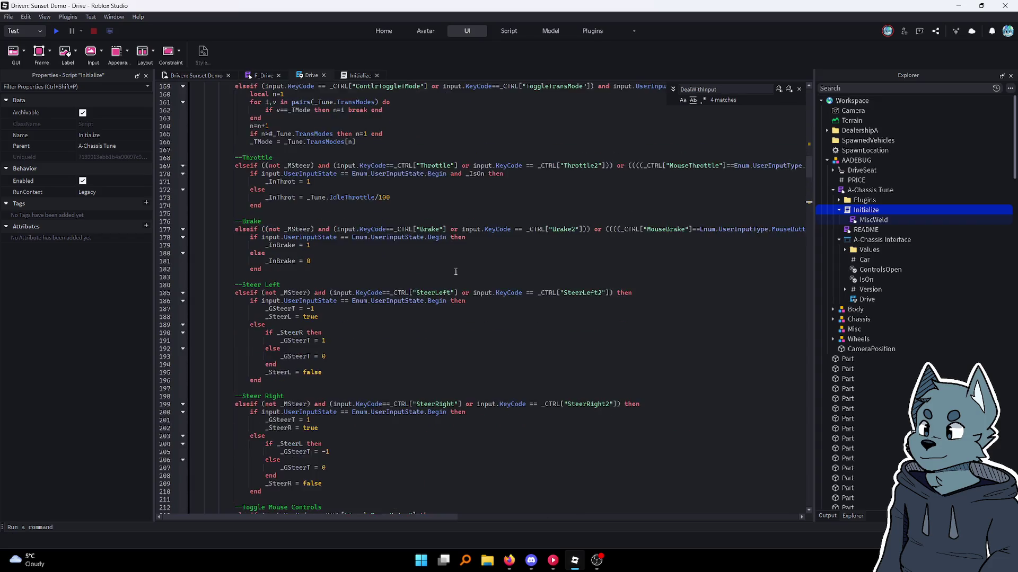
scroll(455, 272, "down", 15)
scroll(455, 272, "up", 7)
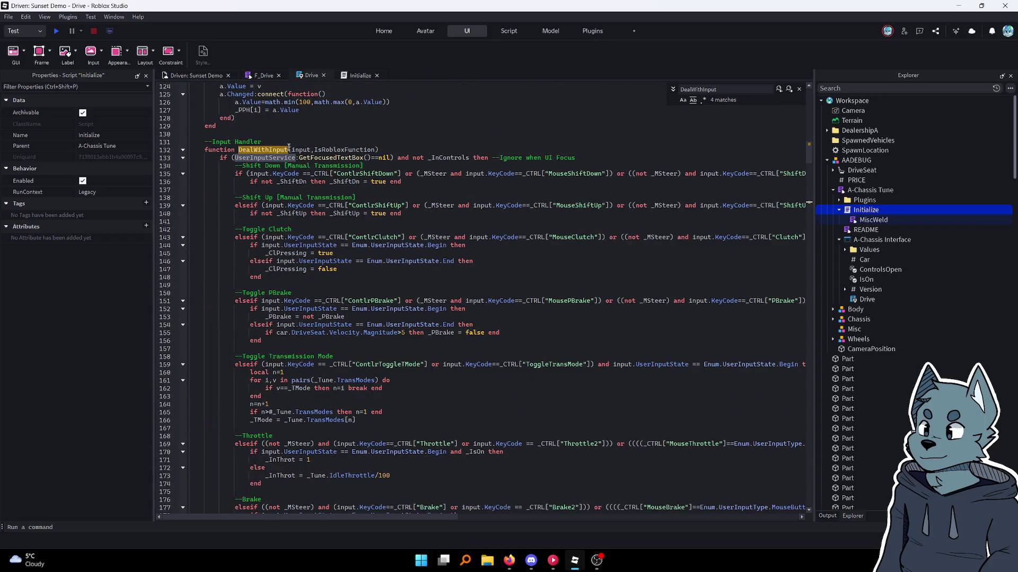
left_click(385, 150)
left_click(264, 75)
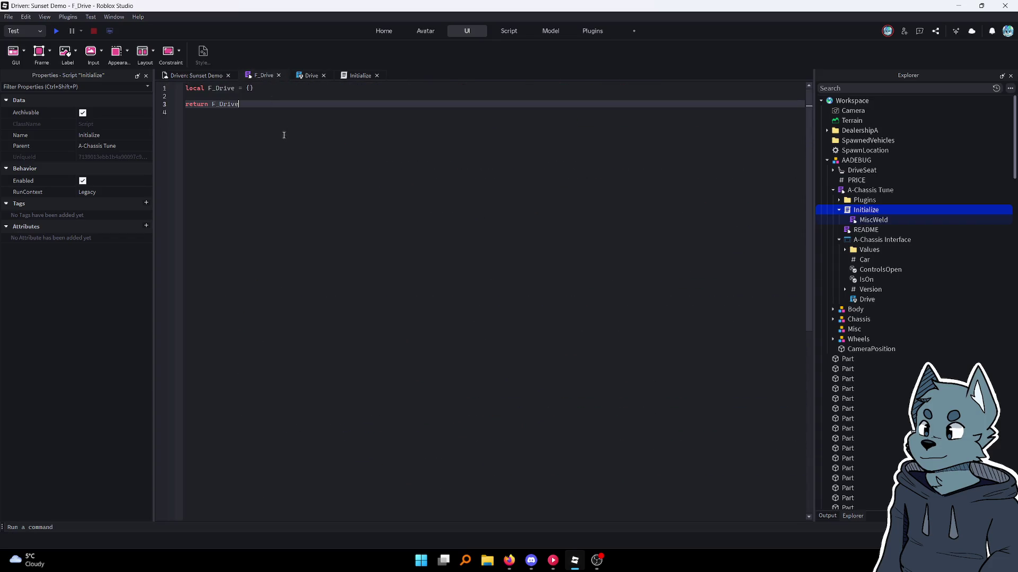
Add an empty F_Drive.InputHandler = function() block below the F_Drive declaration
left_click(251, 97)
key("Return")
key("Return")
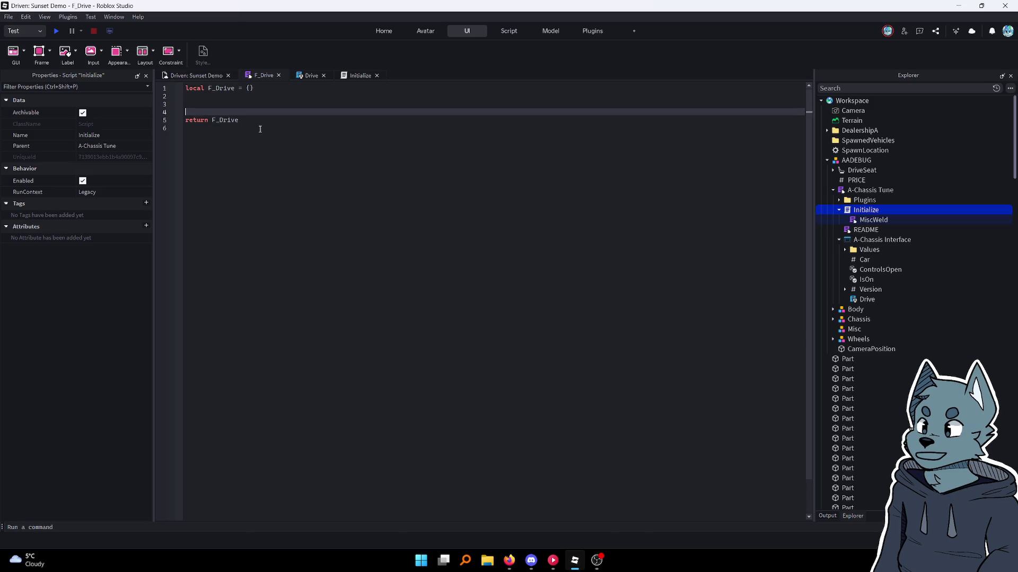
key("Up")
type("F")
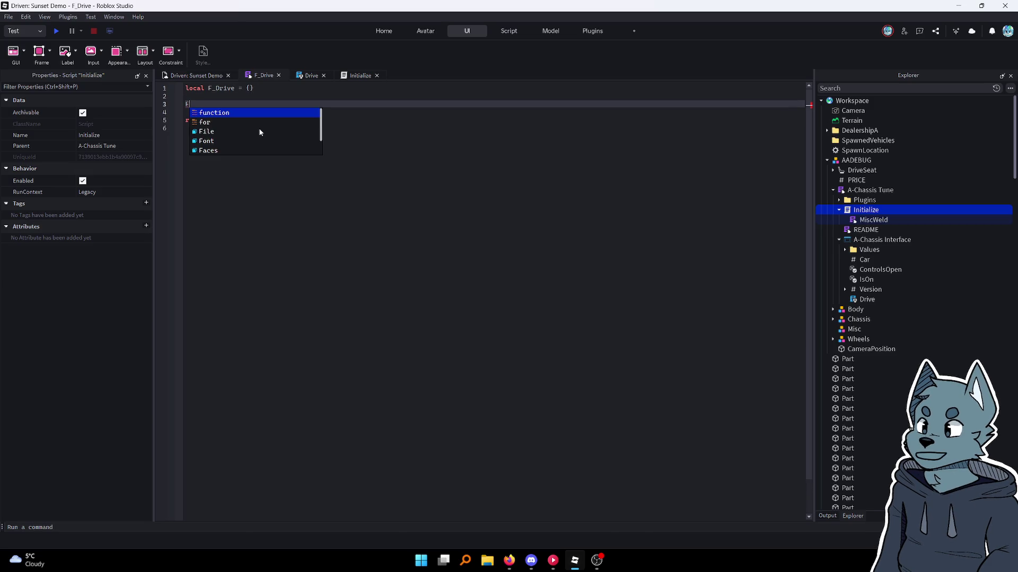
type("_Drive.")
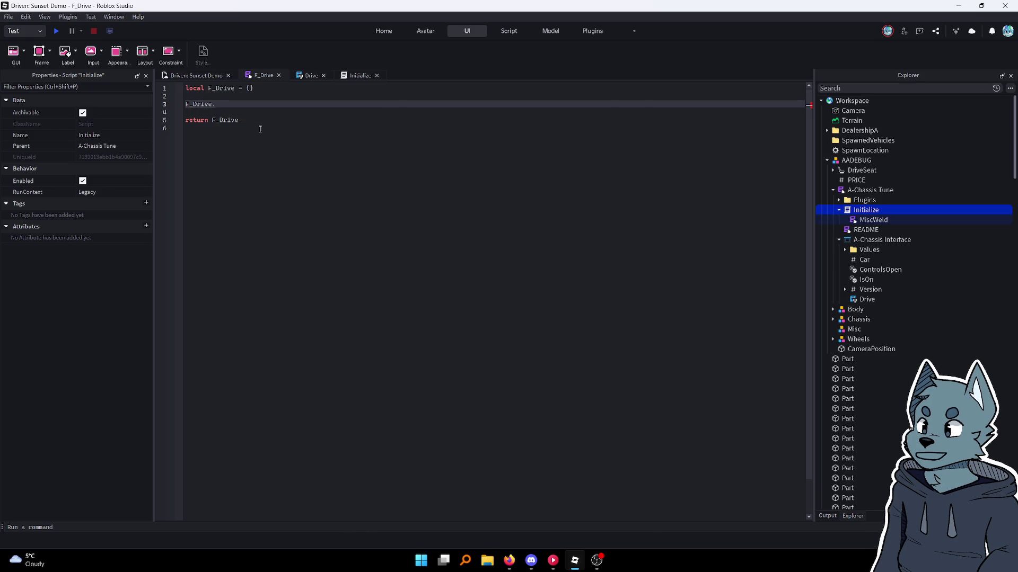
type("Input")
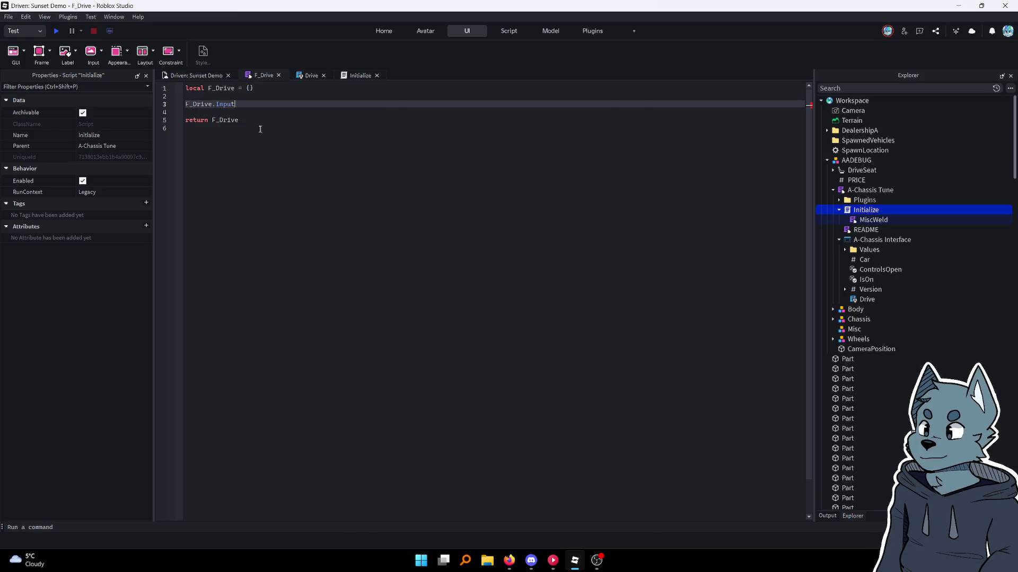
type("Handler = ")
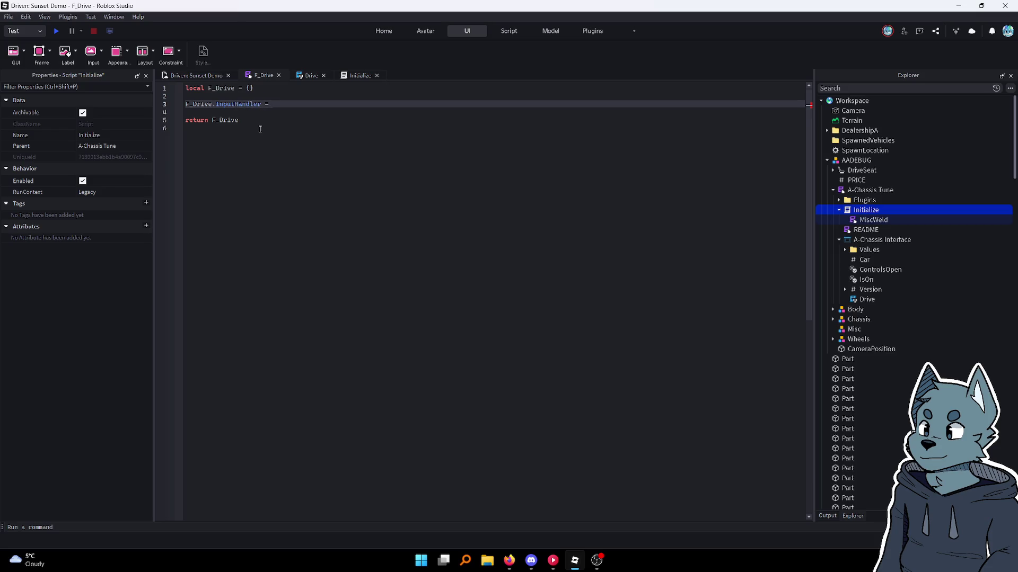
type("function(")
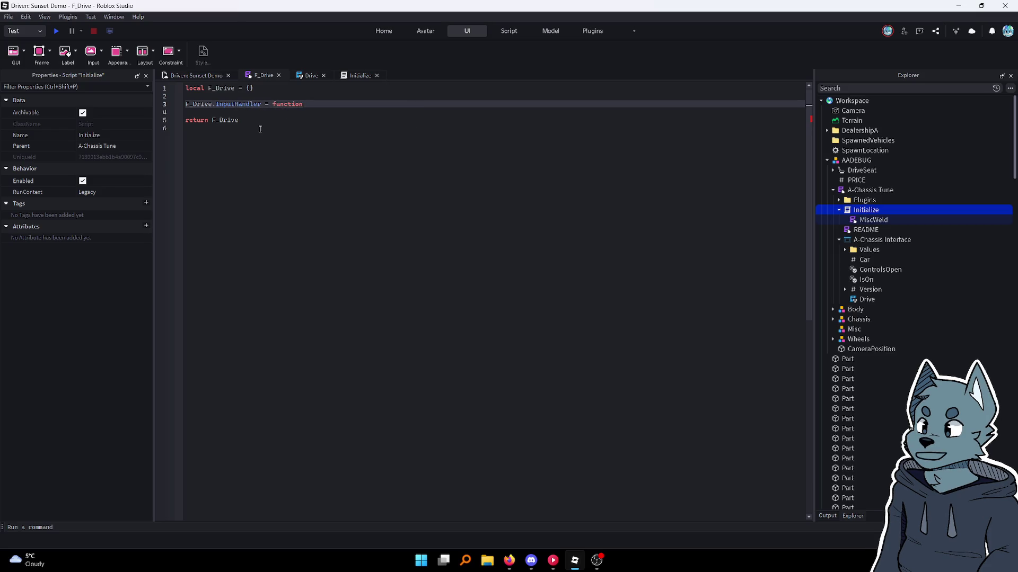
key("Return")
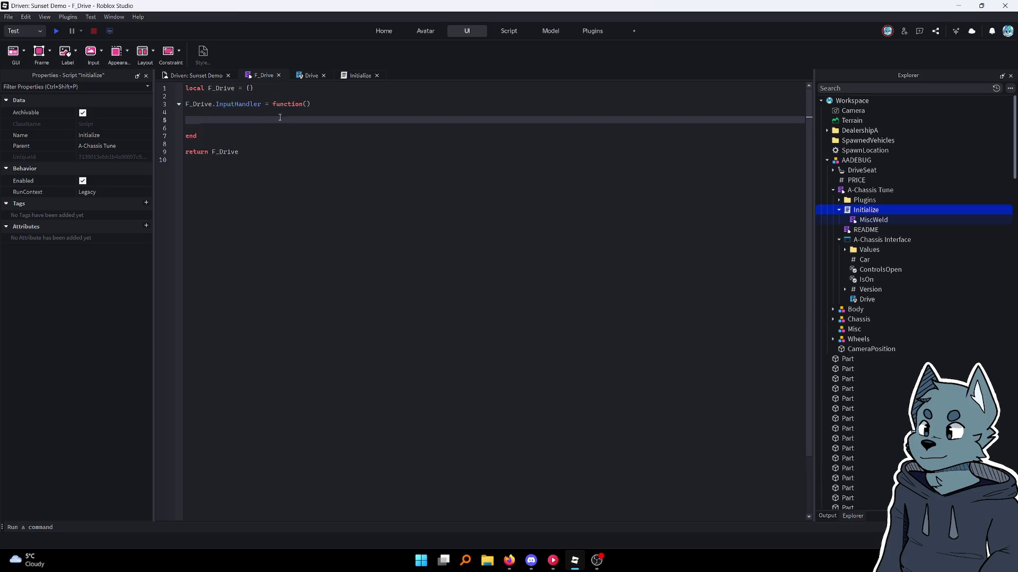
Copy the input, IsRobloxFunction parameters from DealWithInput into InputHandler's parentheses
left_click(311, 75)
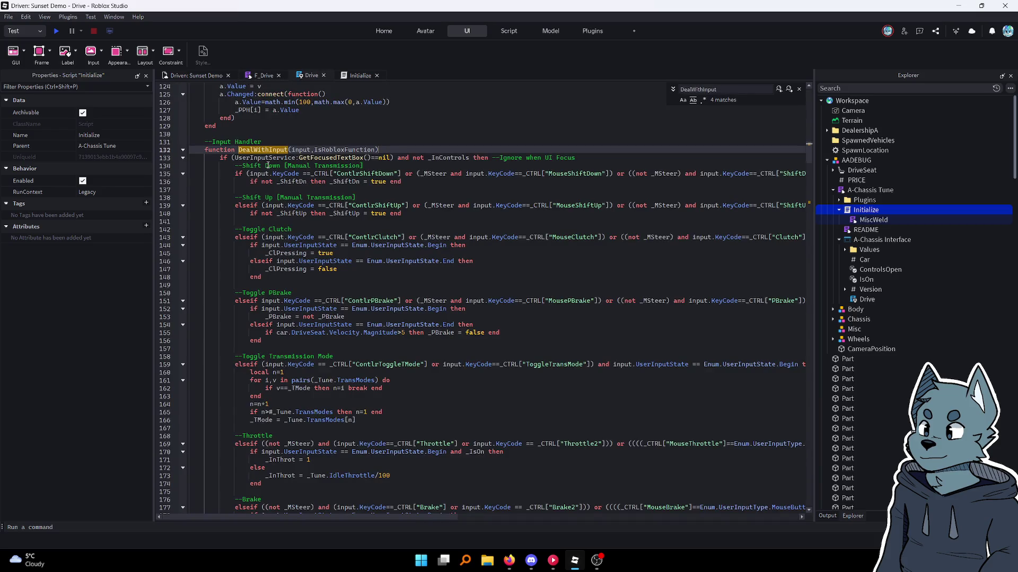
scroll(268, 166, "down", 2)
left_click(414, 142)
scroll(355, 149, "down", 10)
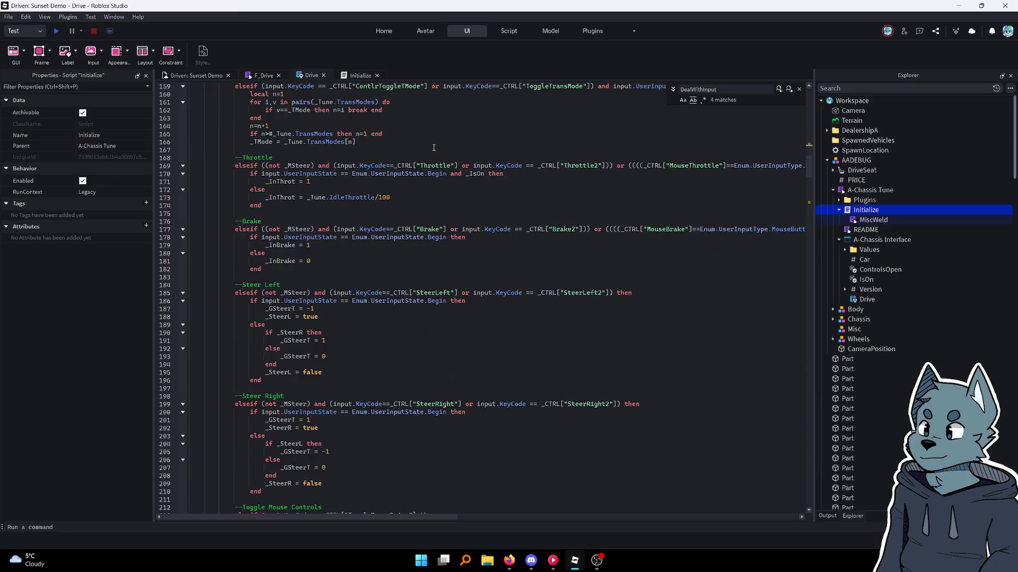
scroll(296, 156, "up", 12)
scroll(295, 156, "down", 2)
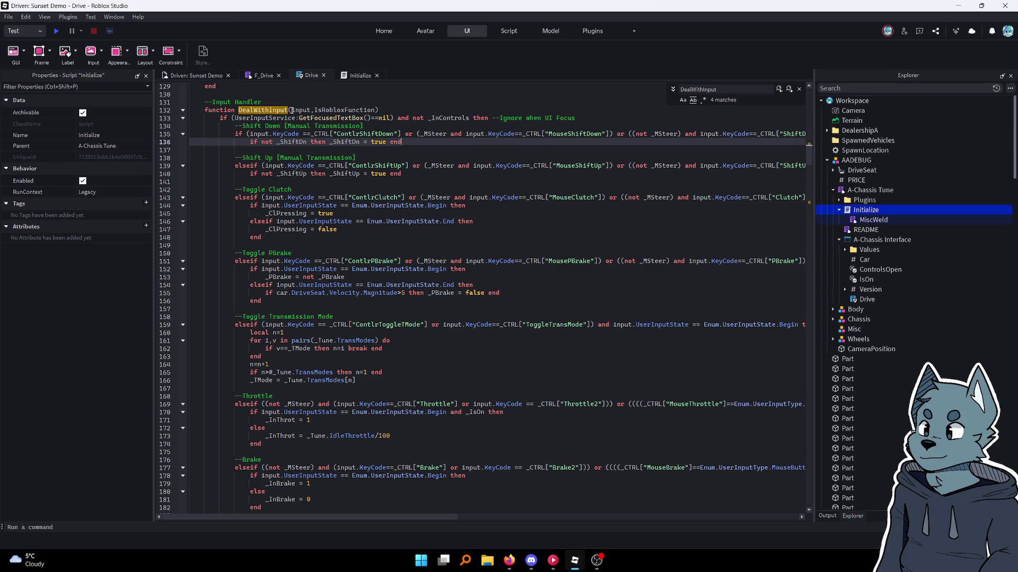
left_click_drag(291, 110, 375, 111)
key("ctrl+c")
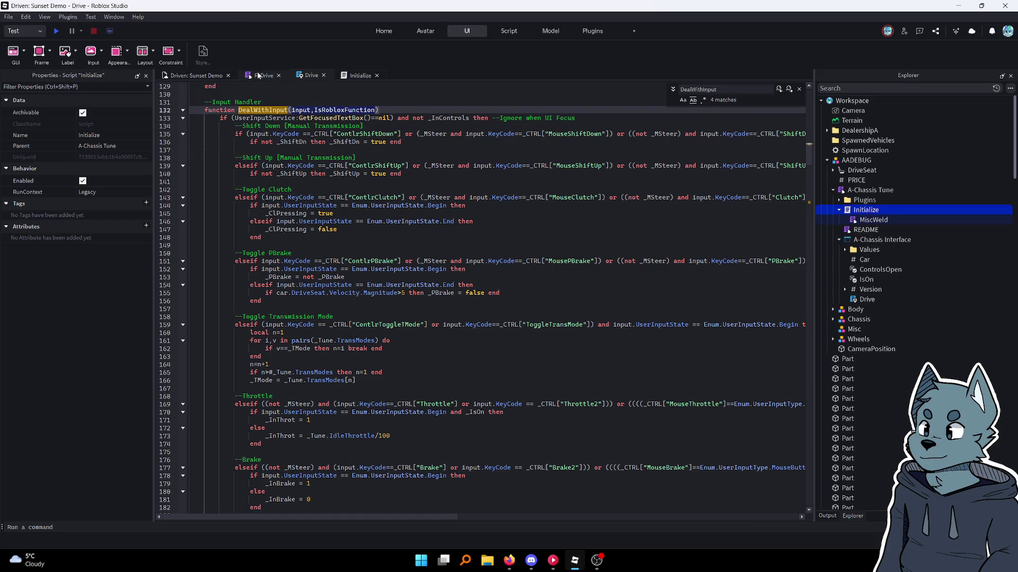
left_click(264, 75)
left_click(306, 104)
key("ctrl+v")
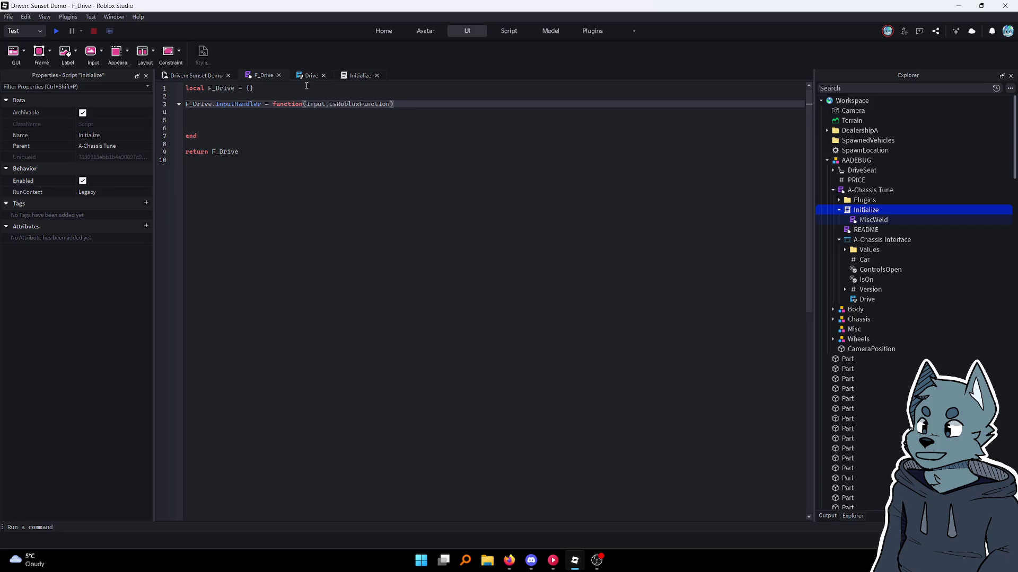
Back in the Drive script, select the body of DealWithInput
left_click(309, 75)
left_click_drag(218, 116, 366, 142)
scroll(366, 142, "down", 5)
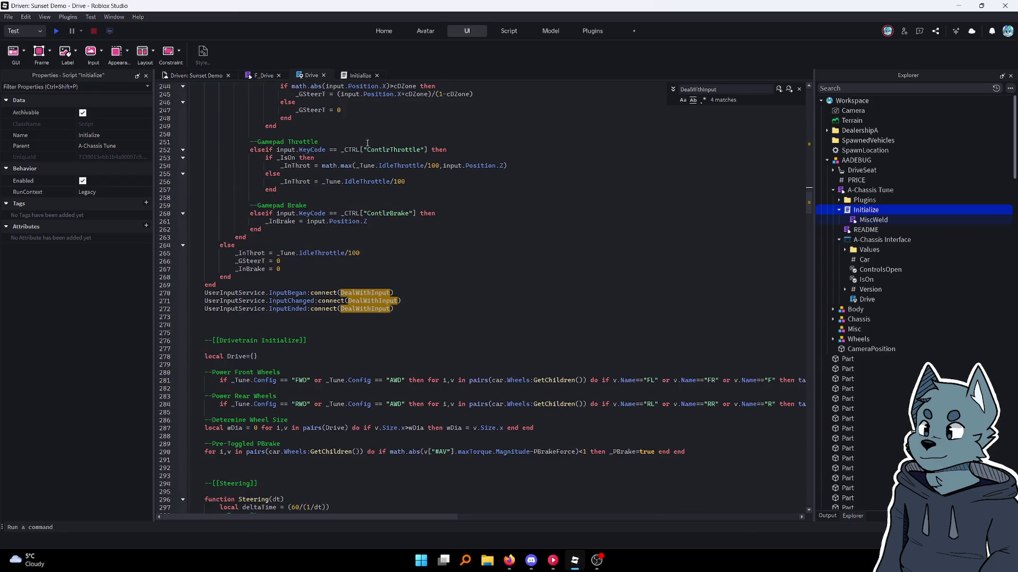
In the Drive script, select the DealWithInput body, lines 133–268, for copying
scroll(396, 154, "up", 20)
scroll(396, 154, "up", 13)
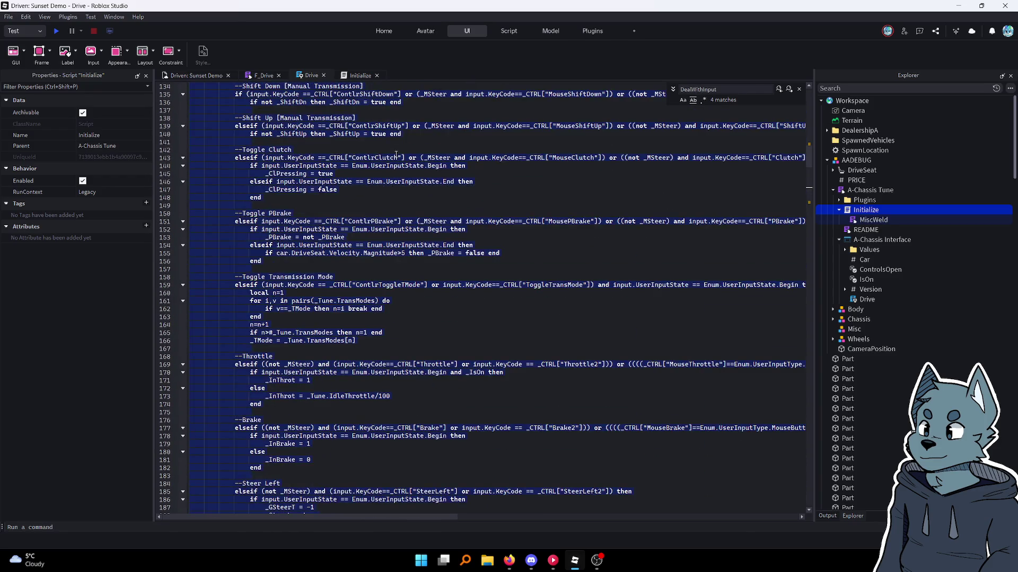
key("Left")
mouse_move(221, 281)
left_mouse_down()
mouse_move(269, 306)
mouse_move(272, 354)
left_mouse_up()
scroll(268, 306, "down", 20)
scroll(269, 306, "down", 12)
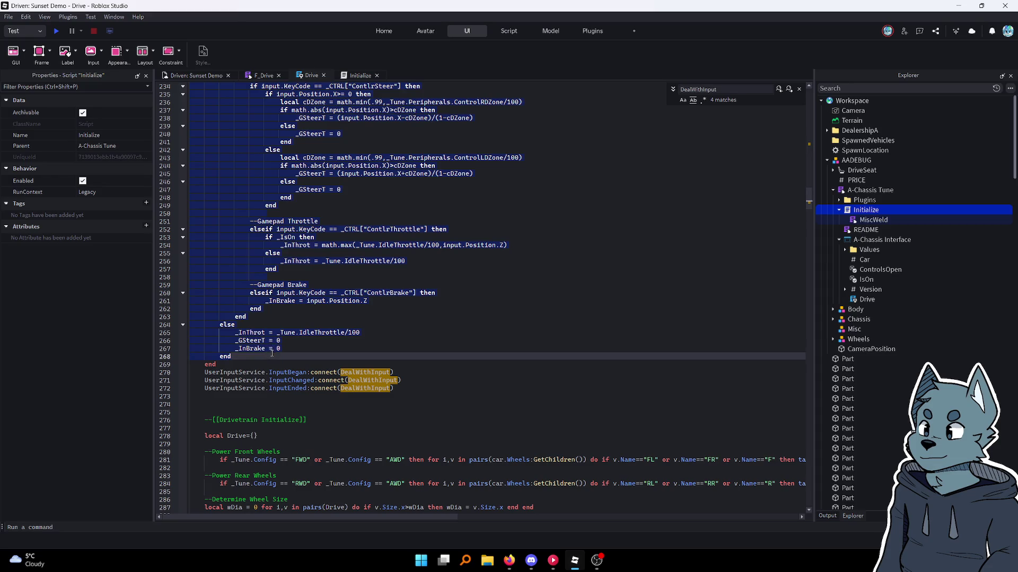
scroll(215, 315, "up", 20)
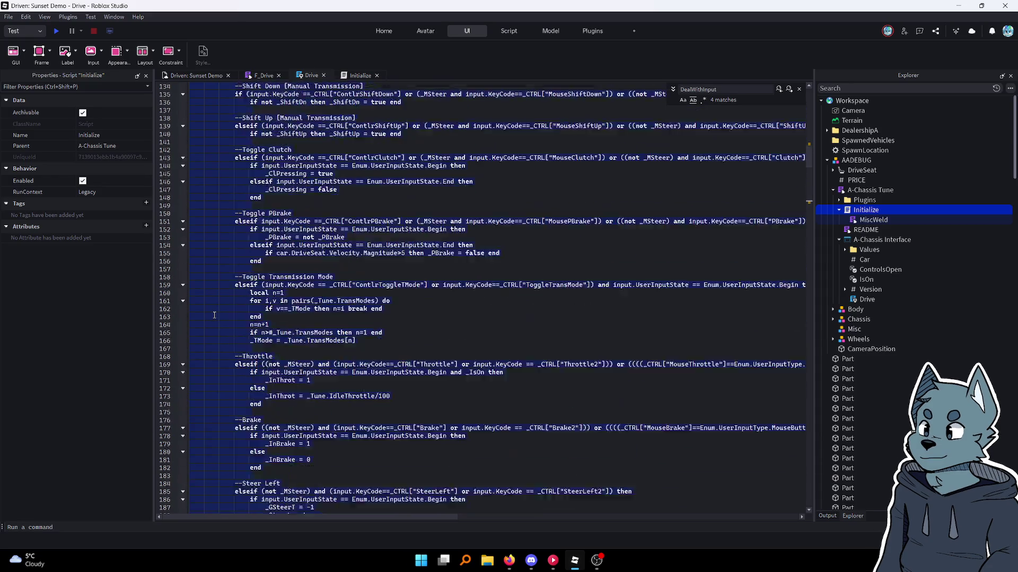
scroll(215, 315, "down", 20)
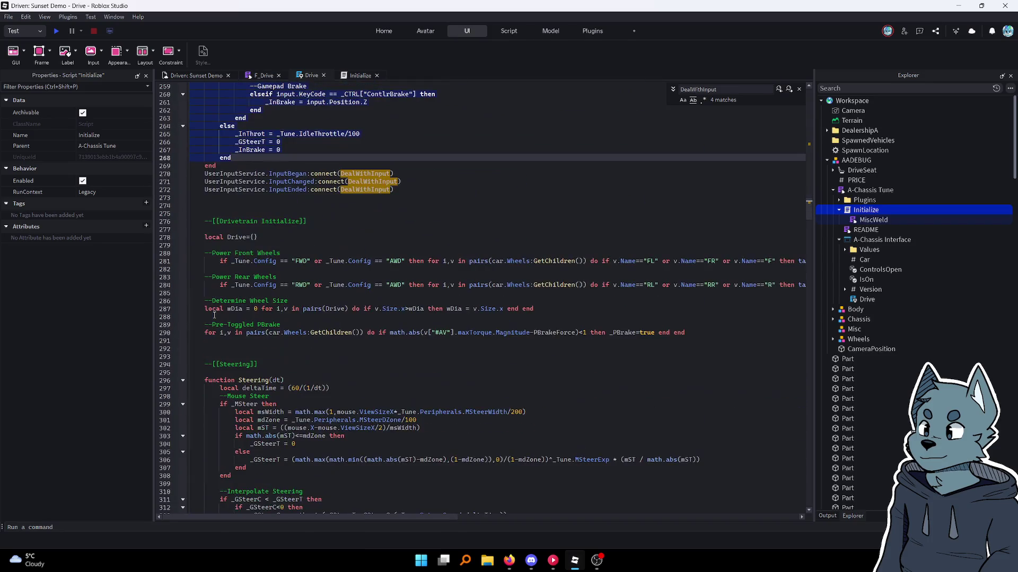
Paste the body into F_Drive's InputHandler and remove the blank line under its header
left_click(354, 79)
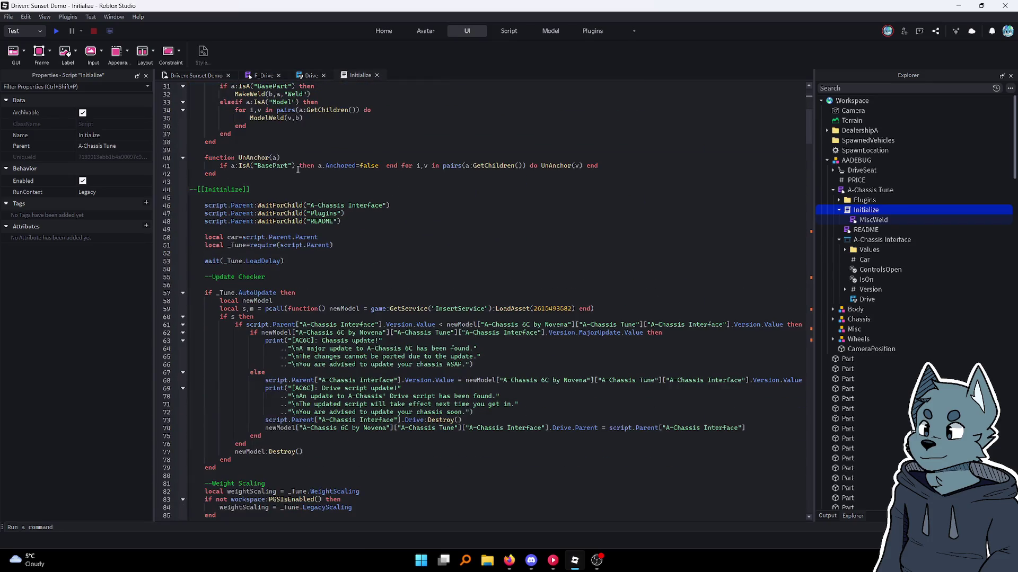
left_click(265, 76)
key("ctrl+v")
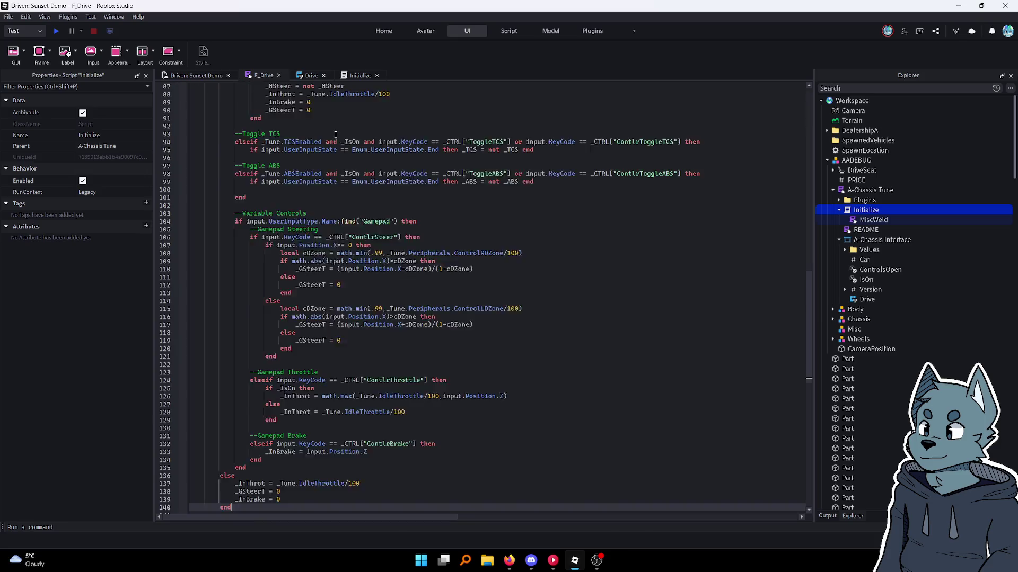
scroll(302, 204, "down", 3)
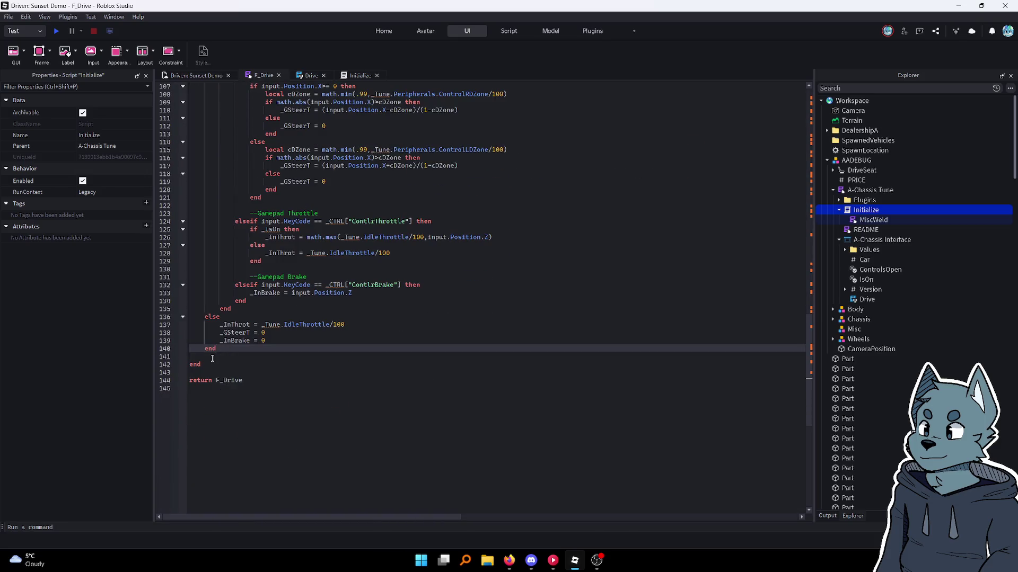
left_click(268, 360)
scroll(267, 357, "up", 20)
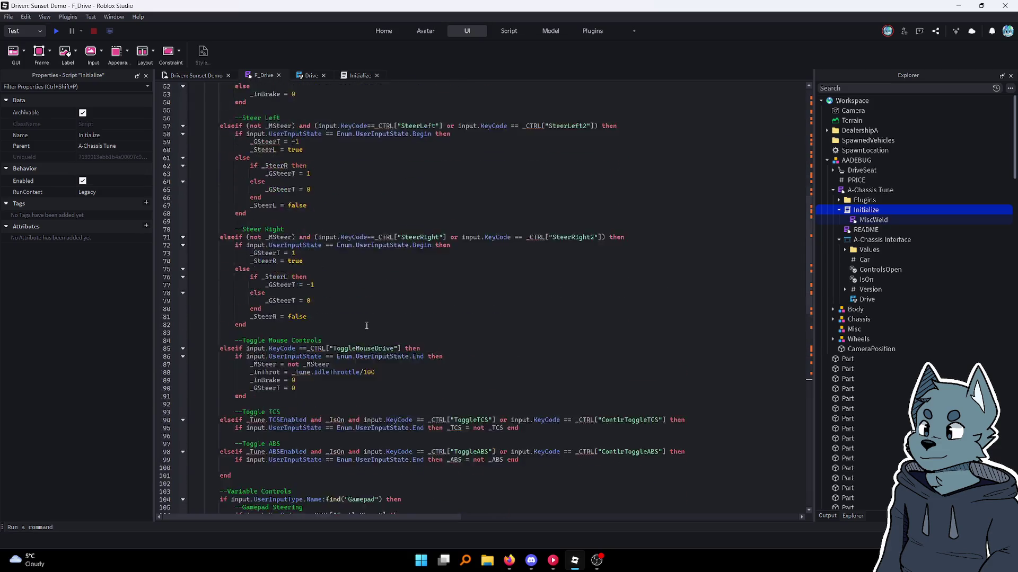
left_click(222, 110)
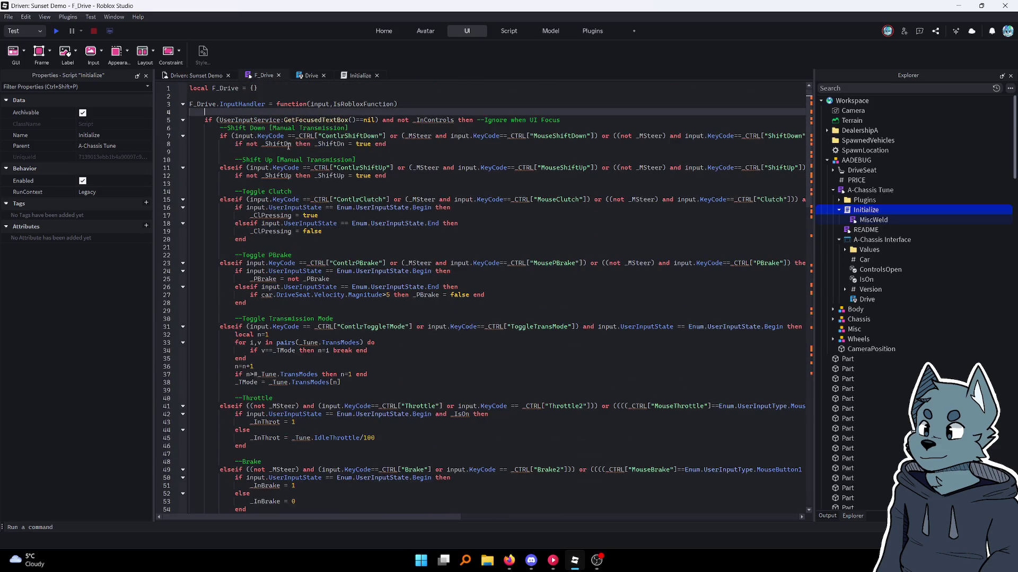
key("BackSpace")
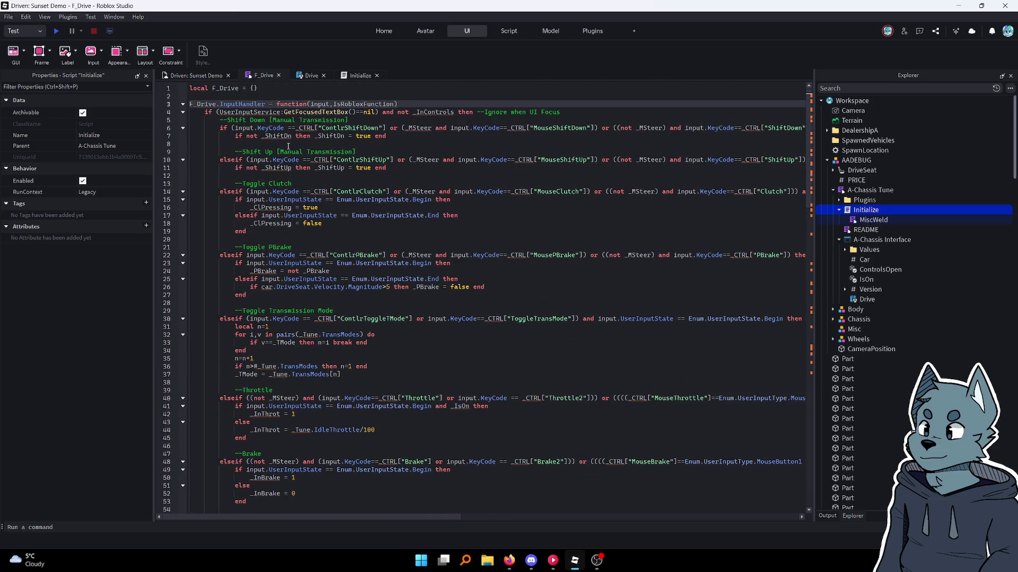
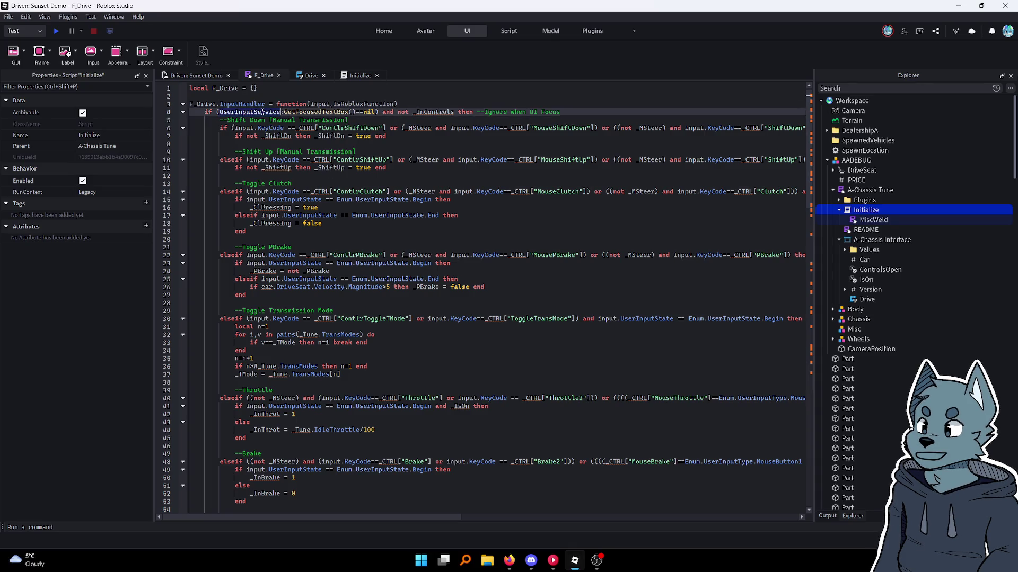
Add local UserInputService = game:GetService("UserInputService") on a new line below the F_Drive table
left_click(282, 89)
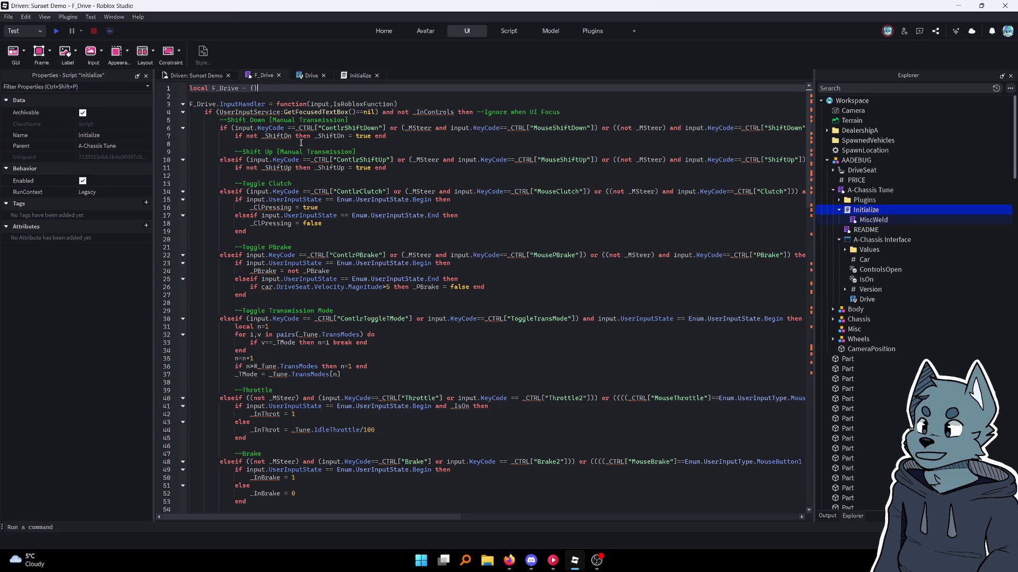
key("Return")
type("local U")
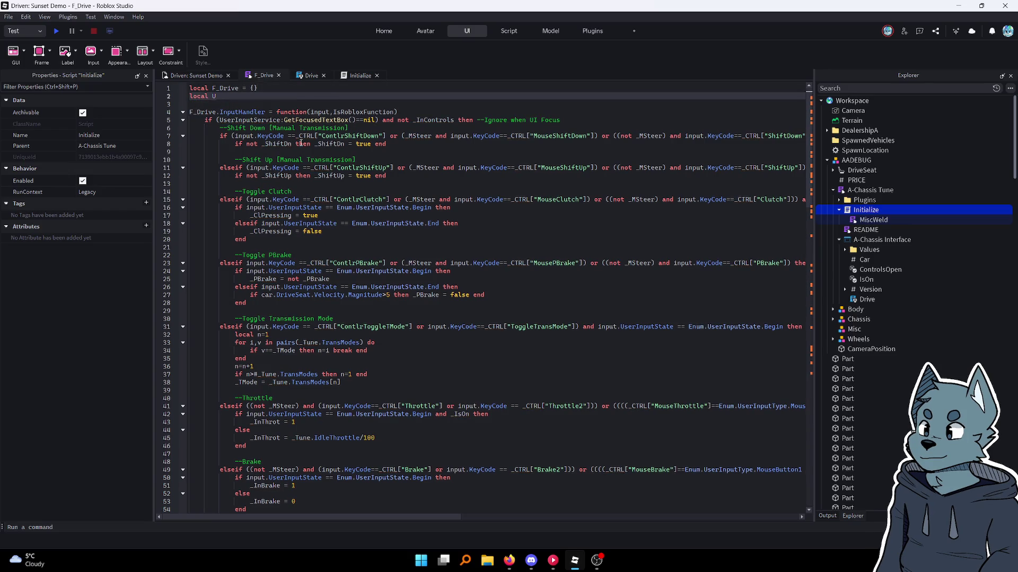
type("serInputS")
type("ervice = ")
type("game:fve")
key("BackSpace")
key("BackSpace")
key("BackSpace")
type("Get")
key("Tab")
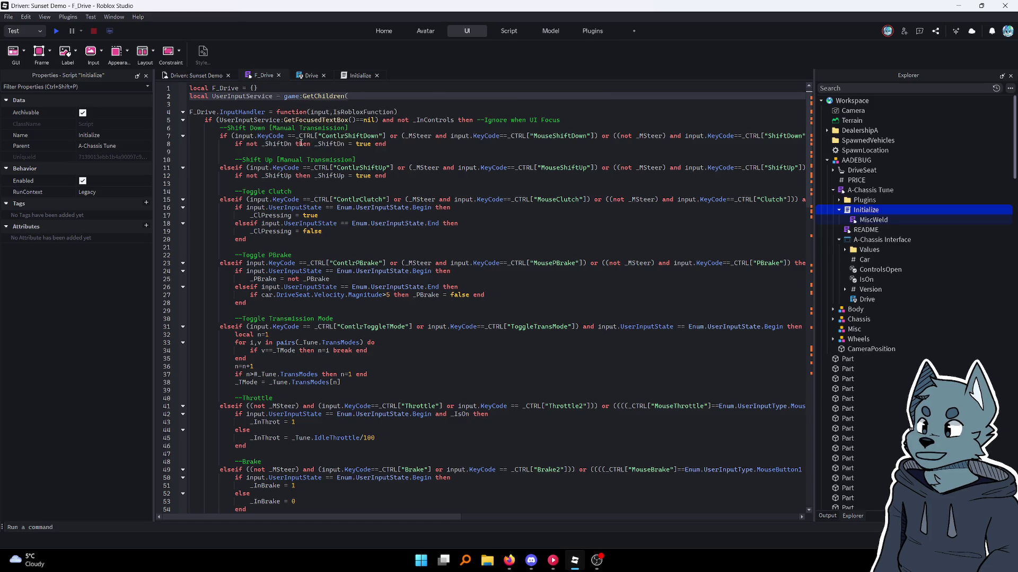
key("BackSpace")
key("BackSpace")
key("BackSpace")
type("S")
key("Tab")
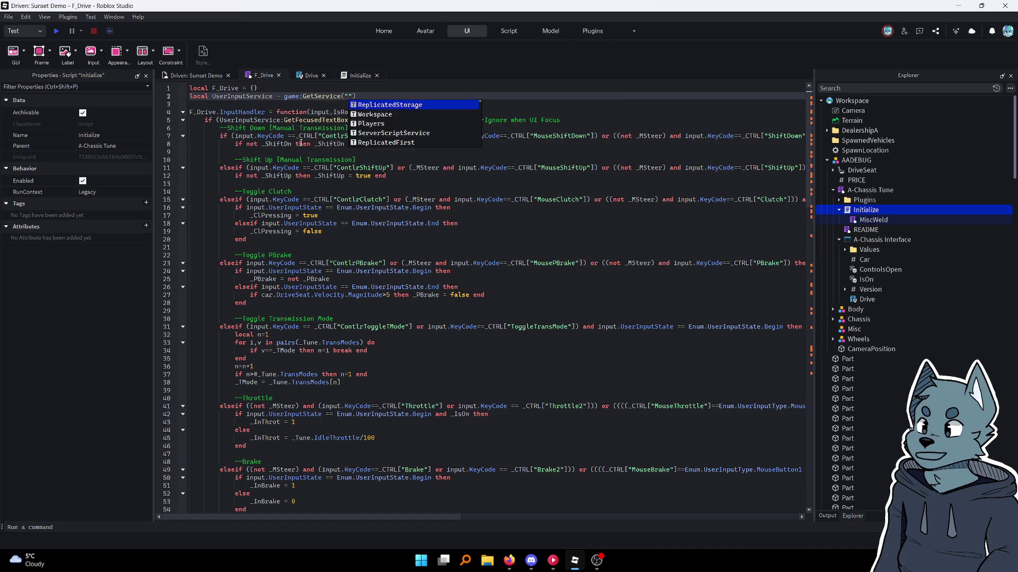
type("Us")
key("Tab")
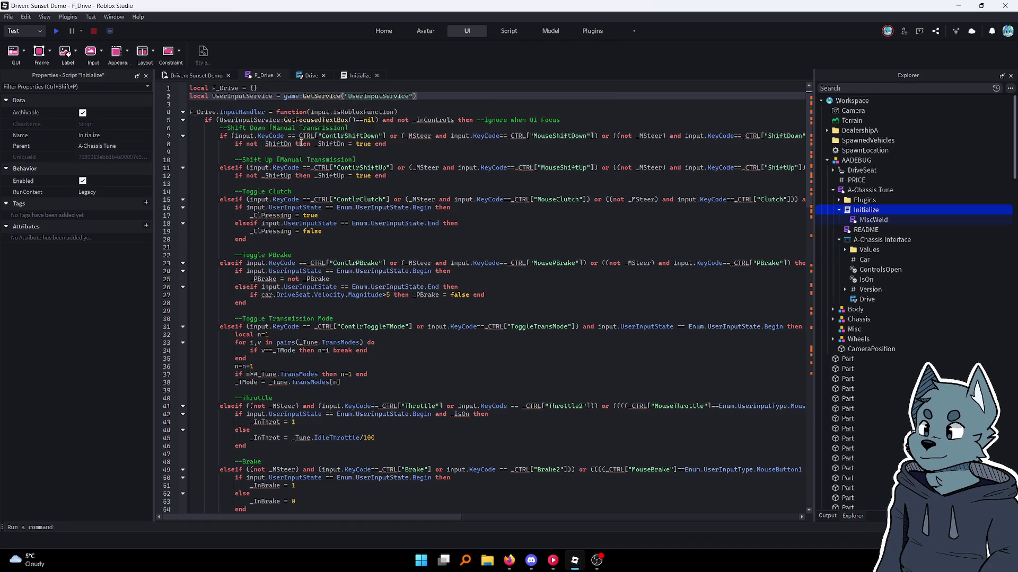
Tidy the blank lines around the new UserInputService declaration
key("End")
key("Down")
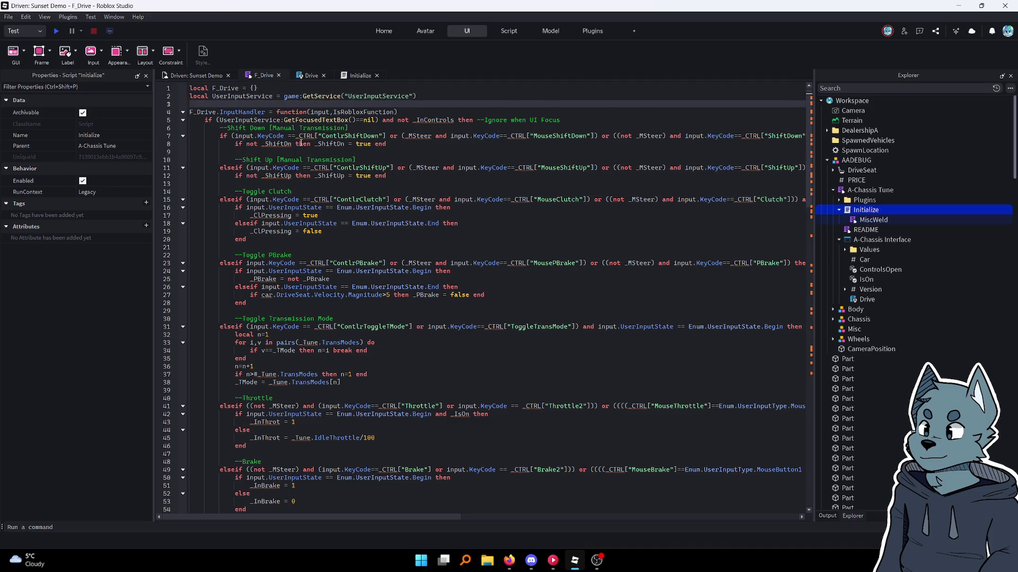
key("BackSpace")
key("Up")
key("Return")
key("Return")
key("Return")
key("Up")
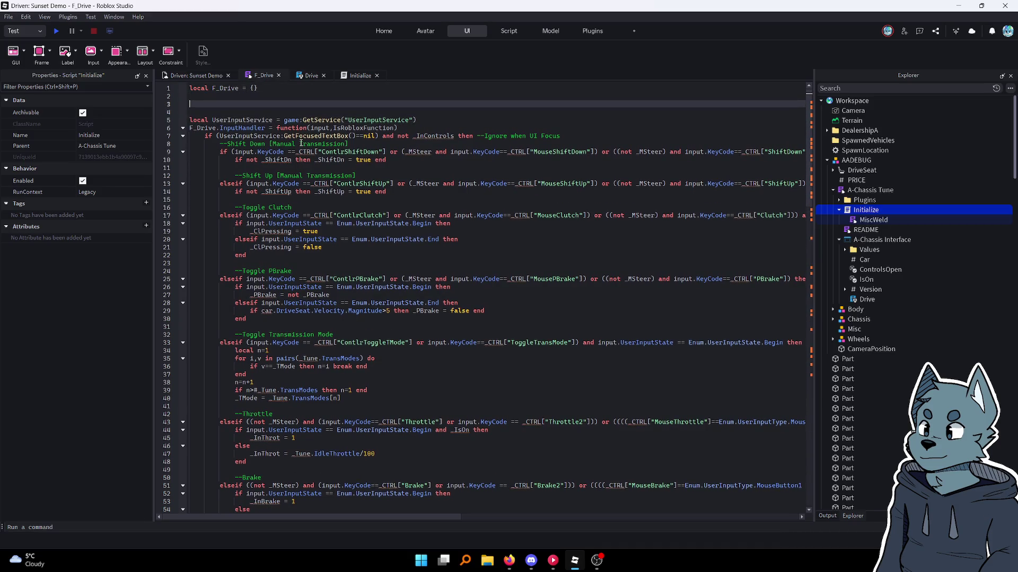
key("Down")
key("Down")
key("Down")
key("Return")
key("Up")
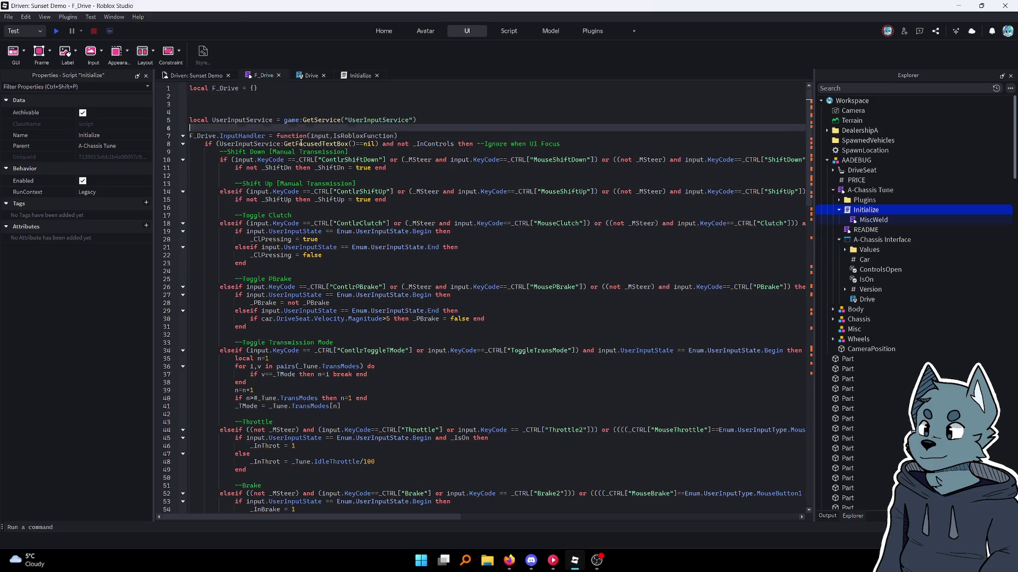
key("BackSpace")
key("BackSpace")
key("BackSpace")
key("Down")
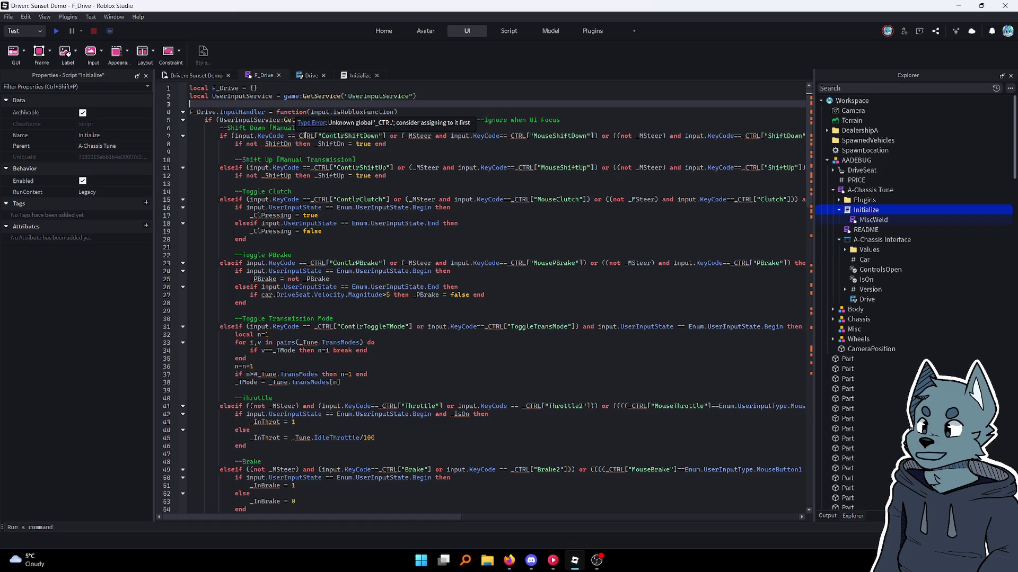
left_click(312, 75)
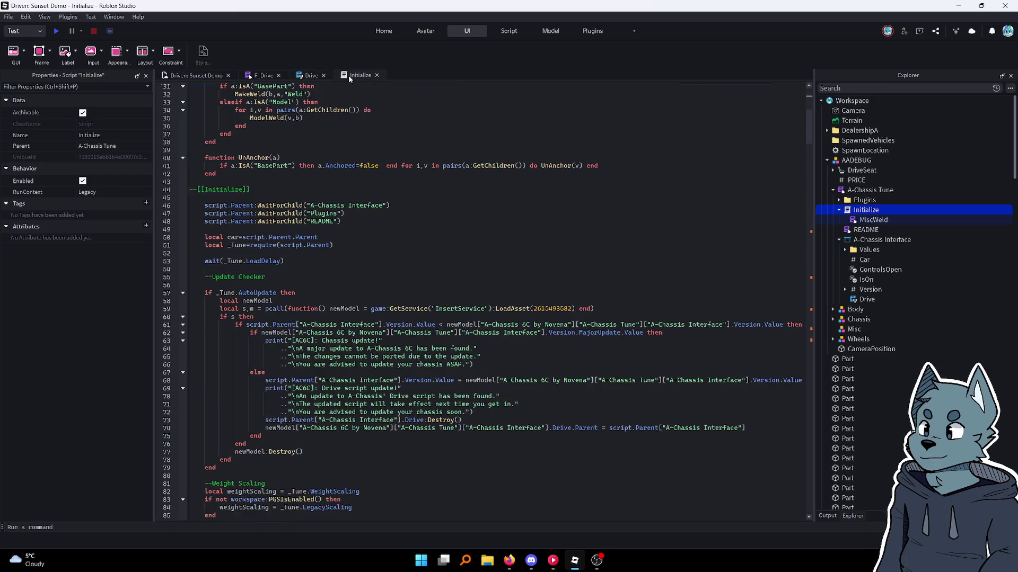
Select and copy the local declarations under --[[Status Vars]] in the Drive script
scroll(336, 139, "up", 8)
scroll(336, 139, "up", 20)
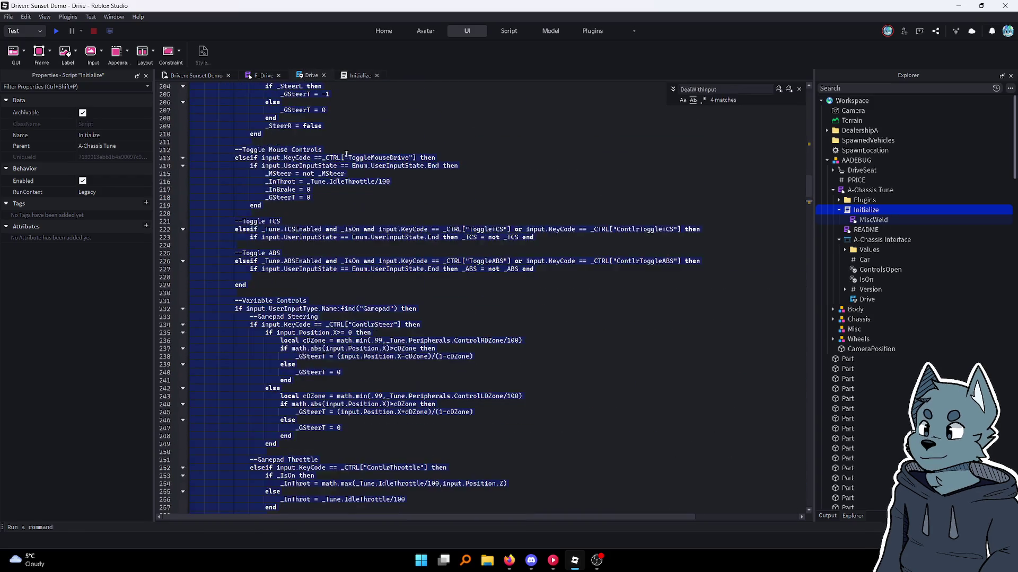
left_click(349, 177)
scroll(348, 179, "down", 2)
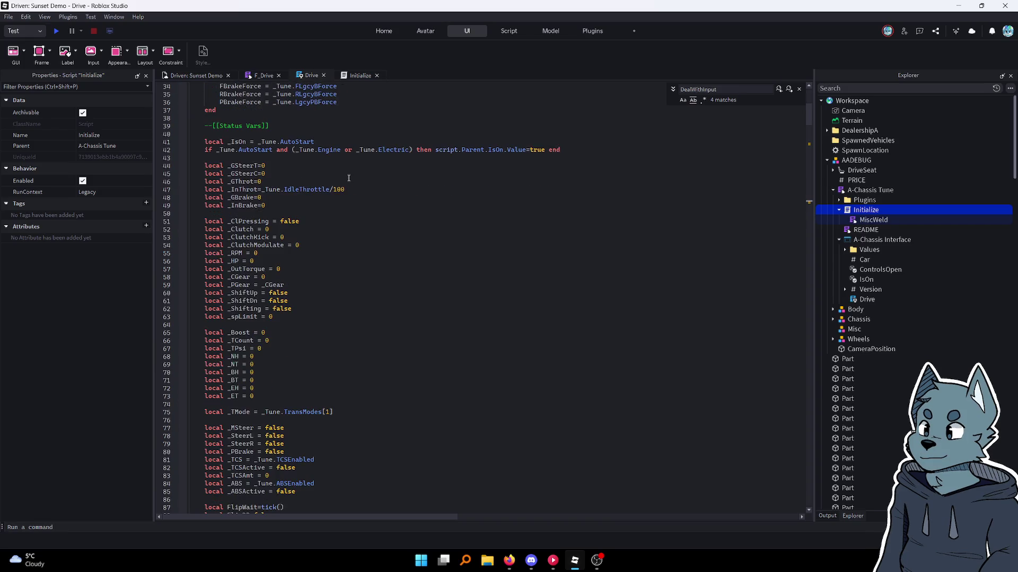
scroll(324, 332, "down", 2)
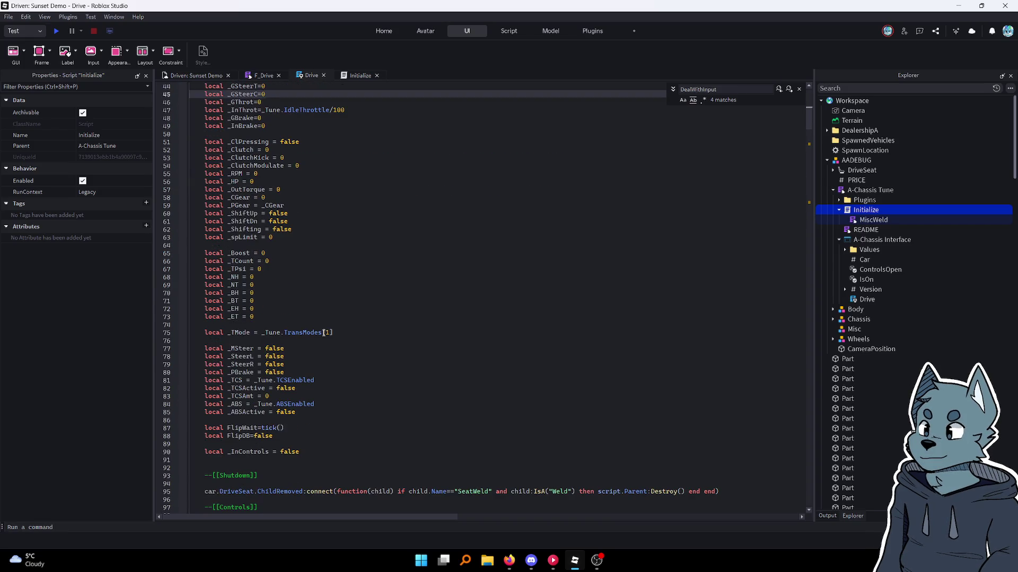
scroll(311, 450, "up", 12)
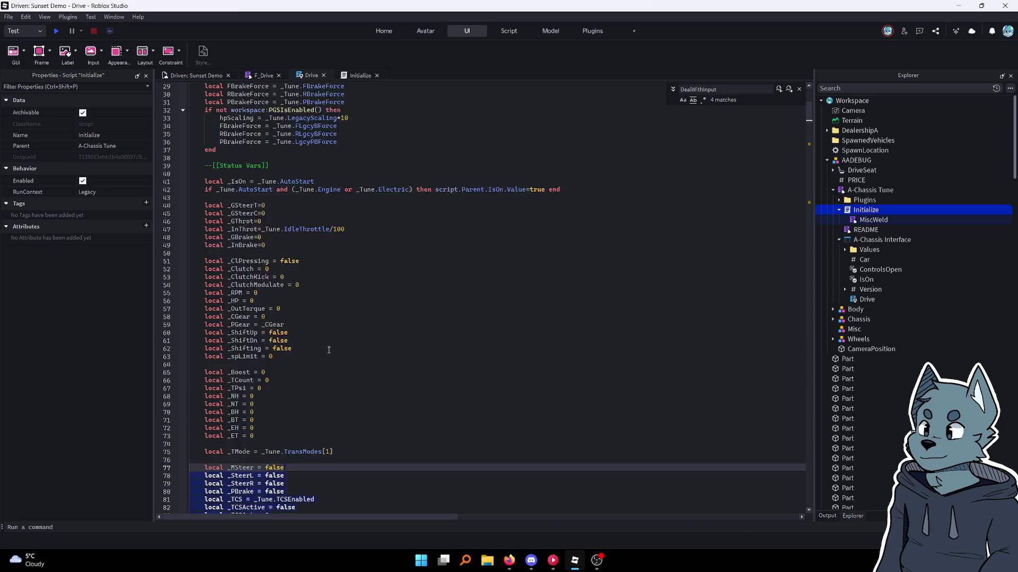
left_click(458, 327, "shift")
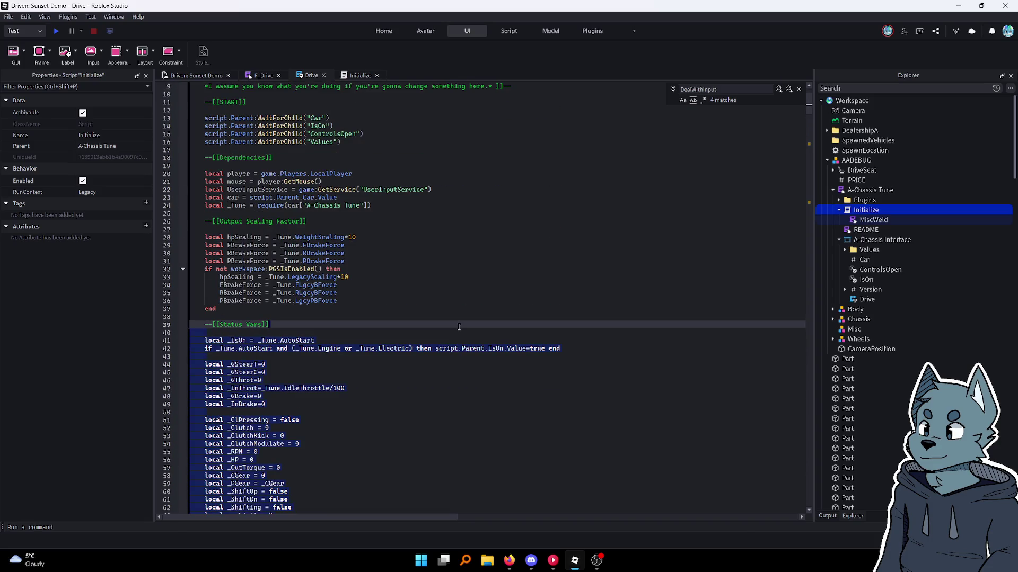
mouse_move(432, 315)
left_mouse_down()
mouse_move(432, 190)
mouse_move(275, 378)
mouse_move(364, 385)
mouse_move(347, 455)
left_mouse_up()
scroll(348, 455, "down", 10)
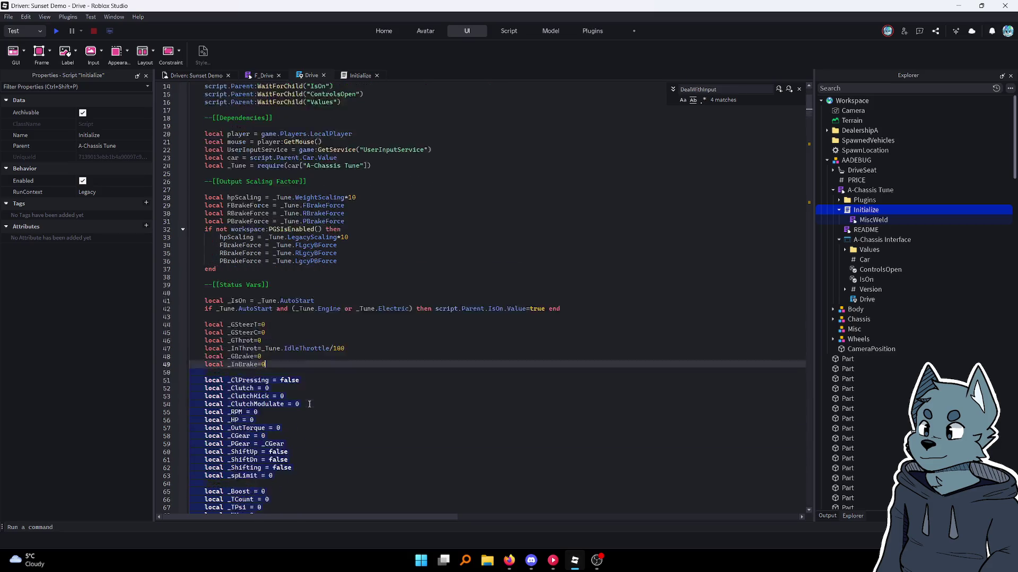
scroll(305, 411, "up", 11)
scroll(306, 412, "up", 5)
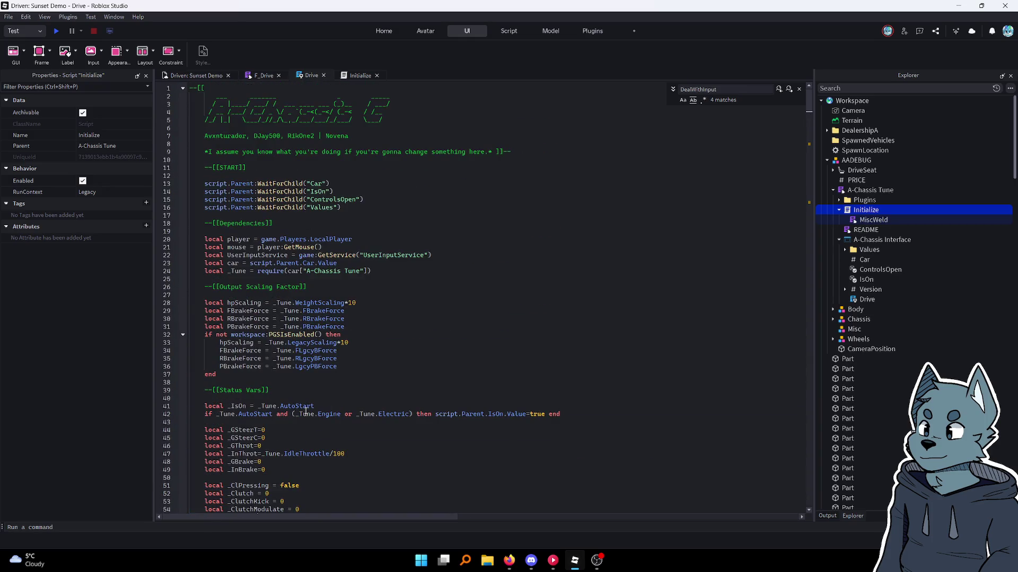
mouse_move(305, 412)
left_mouse_down()
mouse_move(298, 441)
mouse_move(206, 408)
left_mouse_up()
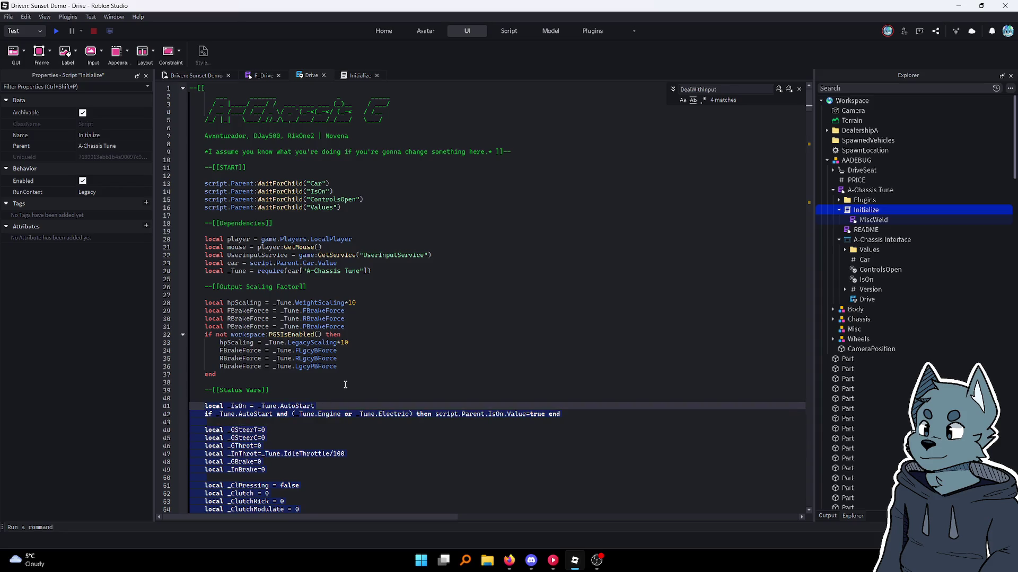
left_click(262, 78)
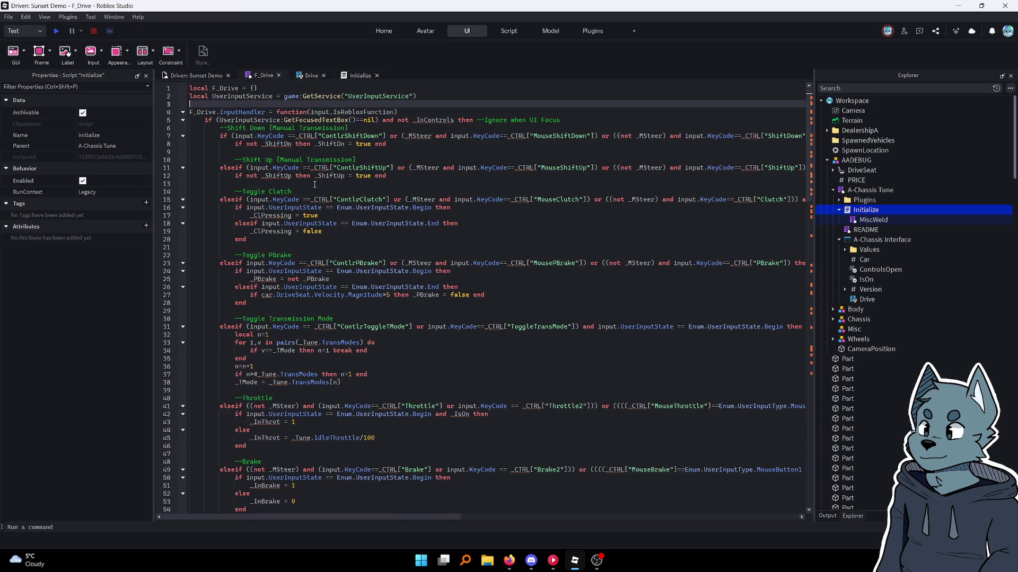
Paste the copied status variable declarations below the UserInputService line in F_Drive
key("Return")
key("Return")
key("Up")
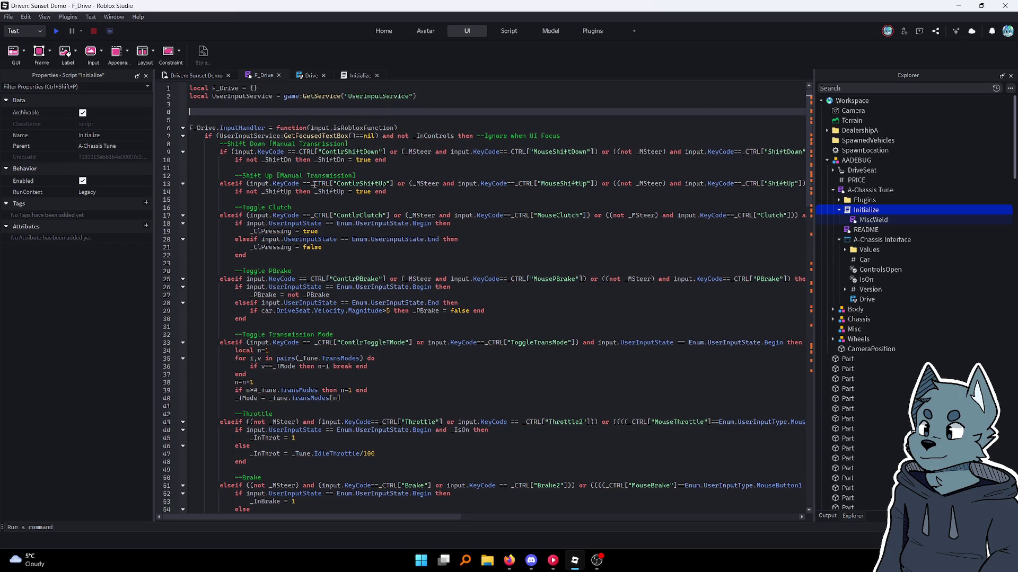
type("--")
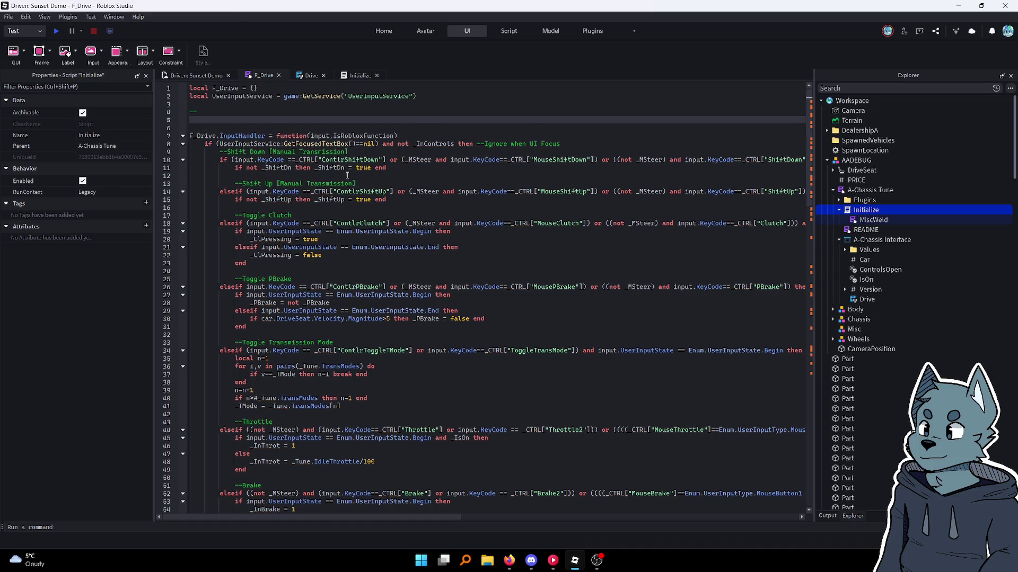
type("local _IsOn = _Tune.AutoStart if _Tune.AutoStart and (_Tune.Engine or _Tune.Electric) then script.Parent.IsOn.Value=true end  local _GSteerT=0 local _GSteerC=0 local _GThrot=0 local _InThrot=_Tune.IdleThrottle/100 local _GBrake=0 local _InBrake=0  local _ClPressing = false local _Clutch = 0 local _ClutchKick = 0 local _ClutchModulate = 0 local _RPM = 0 local _HP = 0 local _OutTorque = 0 local _CGear = 0 local _PGear = _CGear local _ShiftUp = false local _ShiftDn = false local _Shifting = false local _spLimit = 0  local _Boost = 0 local _TCount = 0 local _TPsi = 0 local _NH = 0 local _NT = 0 local _BH = 0 local _BT = 0 local _EH = 0 local _ET = 0  local _TMode = _Tune.TransModes[1]  local _MSteer = false local _SteerL = false local _SteerR = false local _PBrake = false local _TCS = _Tune.TCSEnabled local _TCSActive = false local _TCSAmt = 0 local _ABS = _Tune.ABSEnabled local _ABSActive = false  local FlipWait=tick() local FlipDB=false  local _InControls = false")
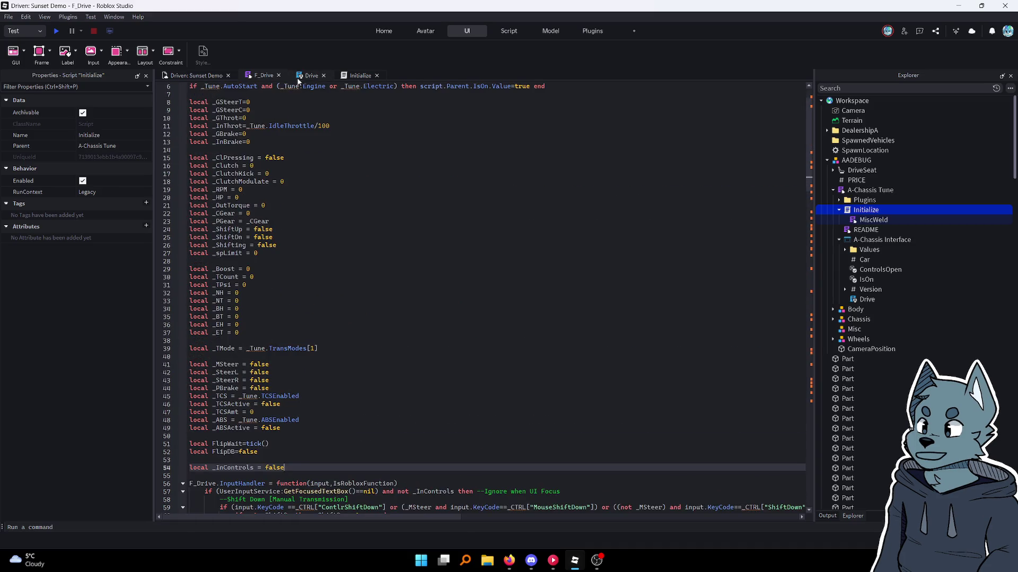
Head the pasted block with a --[[Status Vars]] comment and add a blank line above it
left_click(299, 78)
left_click(212, 391)
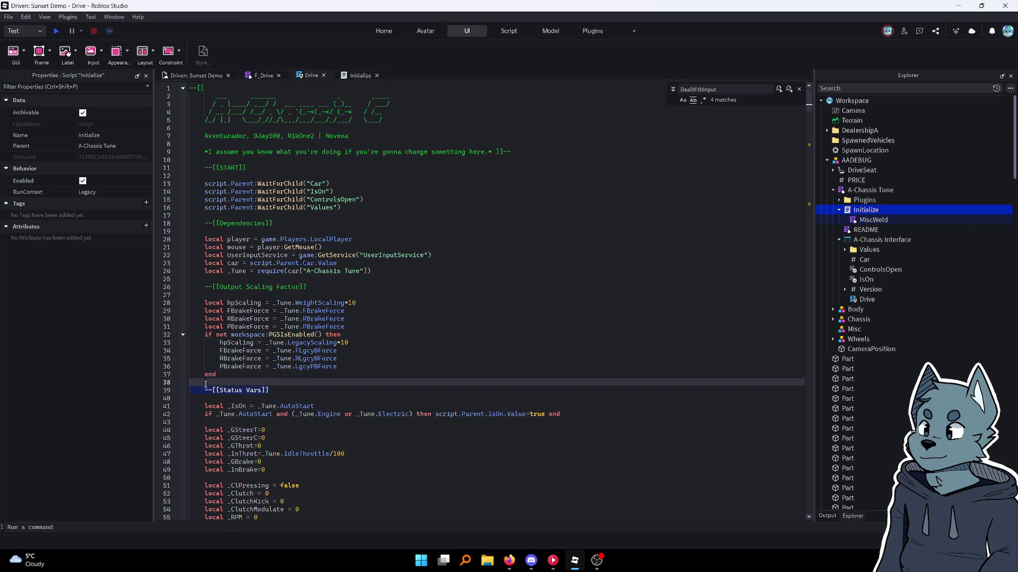
left_click(259, 77)
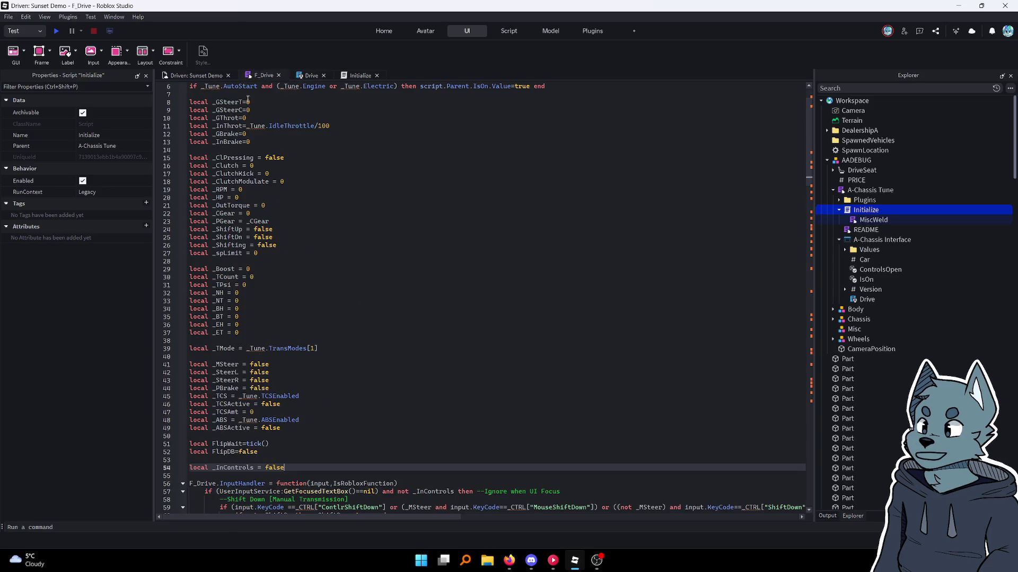
scroll(223, 212, "up", 2)
left_click(223, 114)
type("[[Status Vars]]")
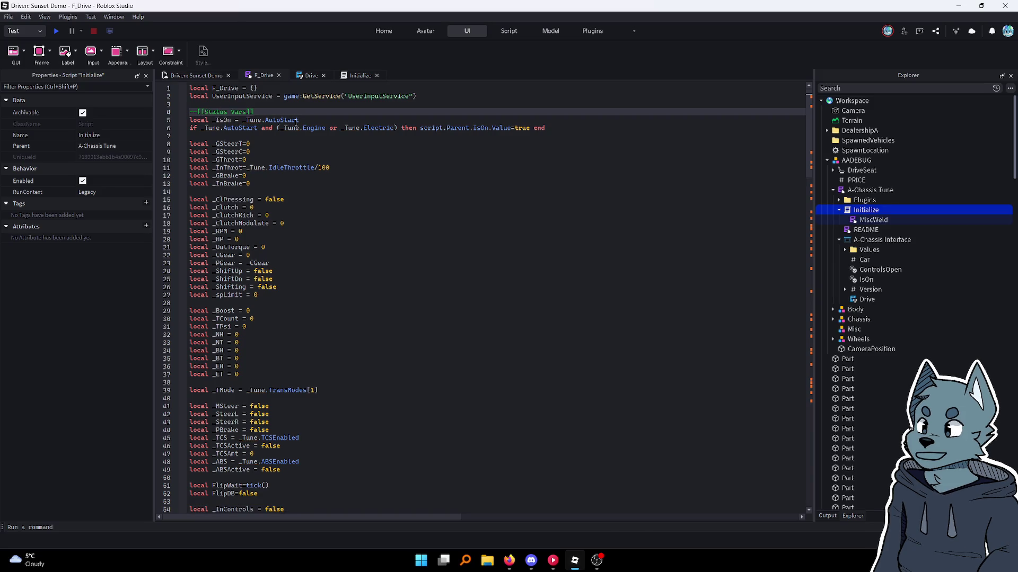
left_click(258, 101)
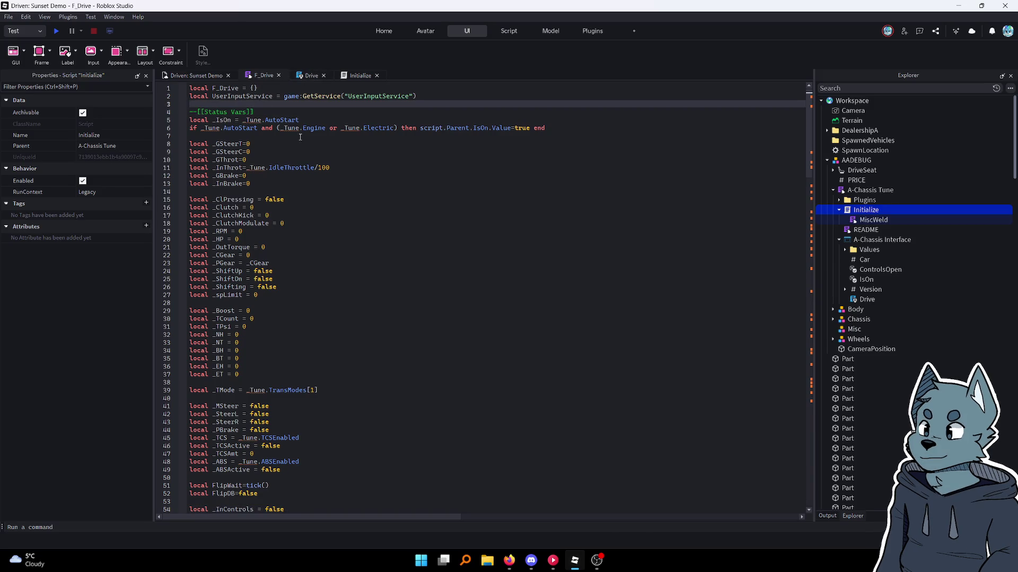
key("Return")
key("Return")
key("Up")
left_click(311, 76)
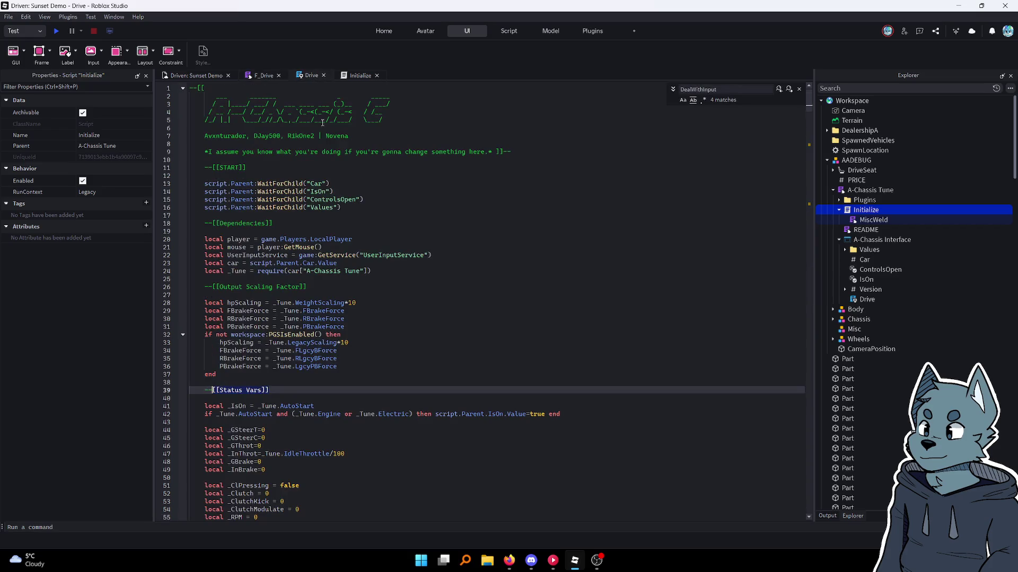
left_click(369, 302)
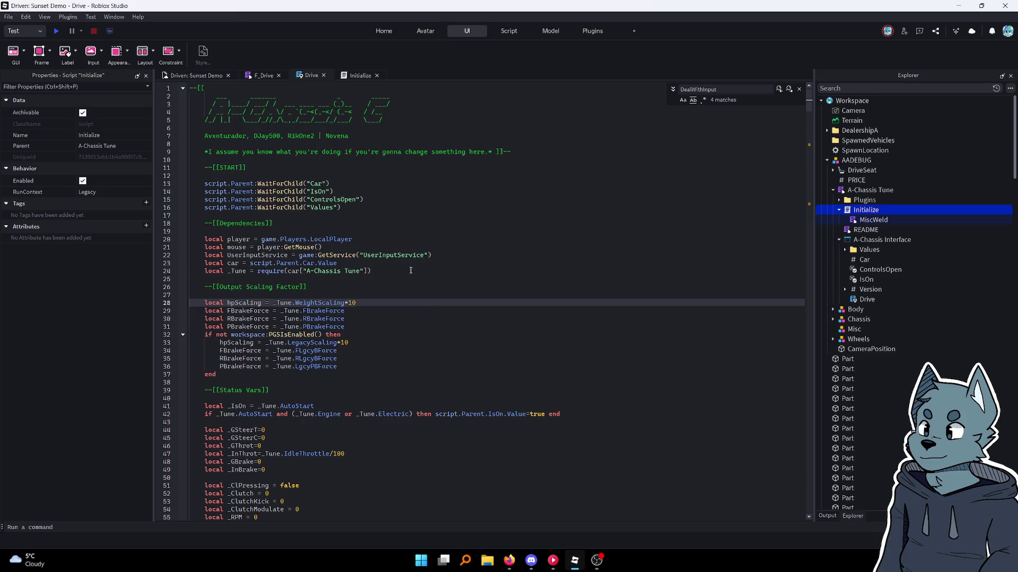
Copy Drive's START and Dependencies code block and paste it into F_Drive
left_click_drag(411, 271, 205, 240)
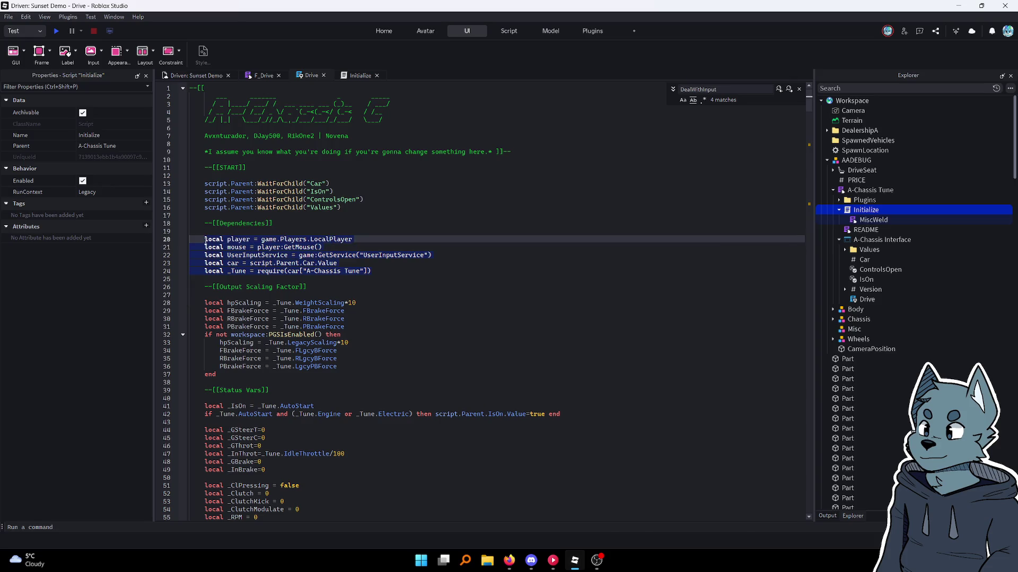
left_click(303, 192)
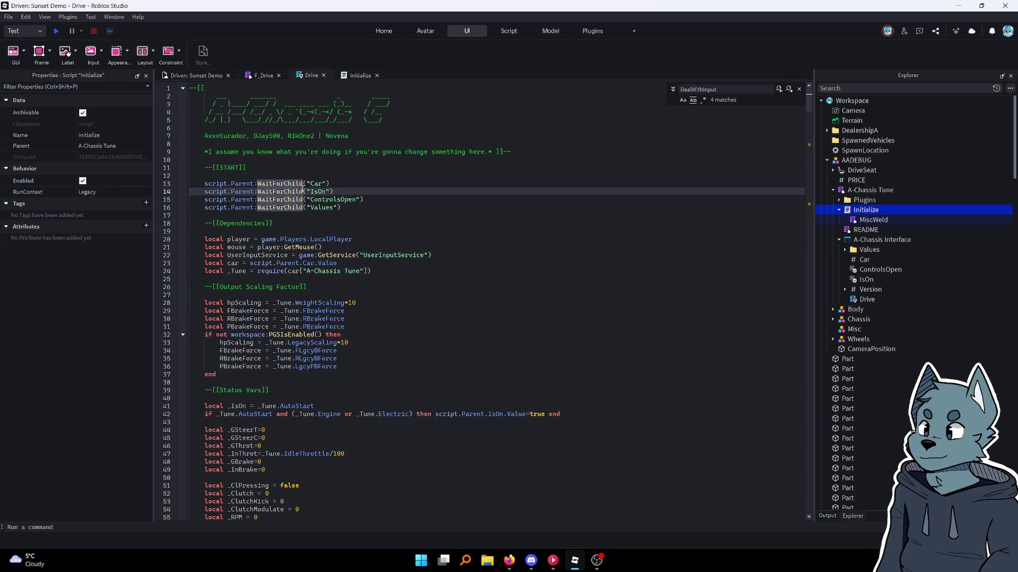
mouse_move(205, 167)
left_mouse_down()
mouse_move(318, 263)
mouse_move(381, 271)
left_mouse_up()
key("ctrl+c")
left_click(259, 76)
key("ctrl+v")
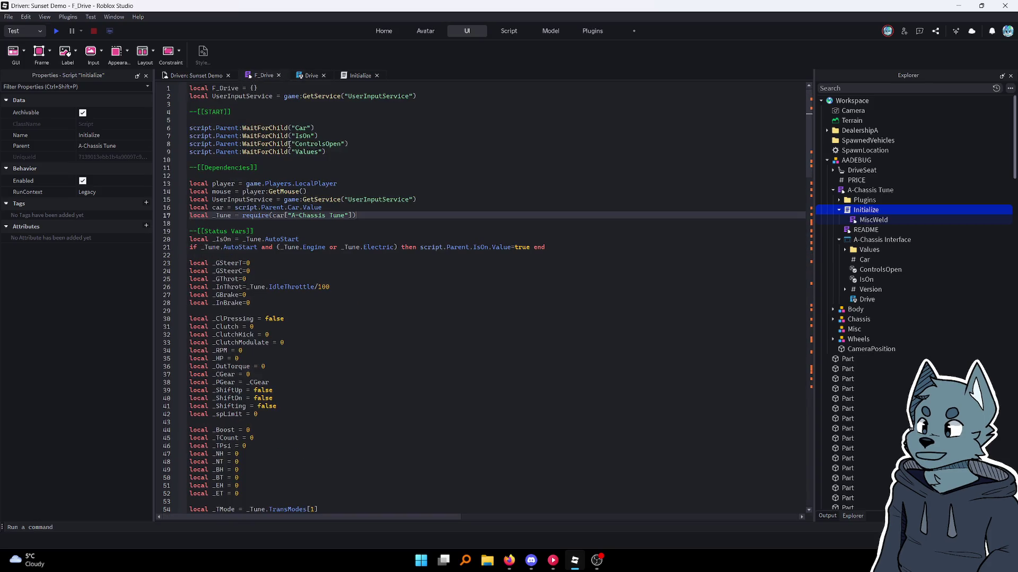
Comment out F_Drive's four WaitForChild lines inside a --[[ ]] block
left_click(366, 129)
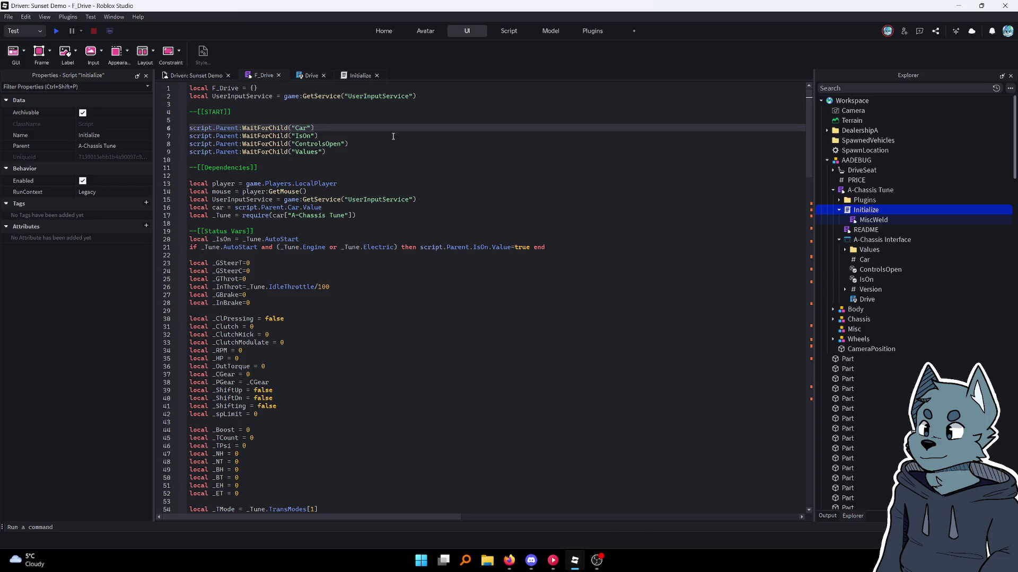
left_click_drag(364, 154, 189, 128)
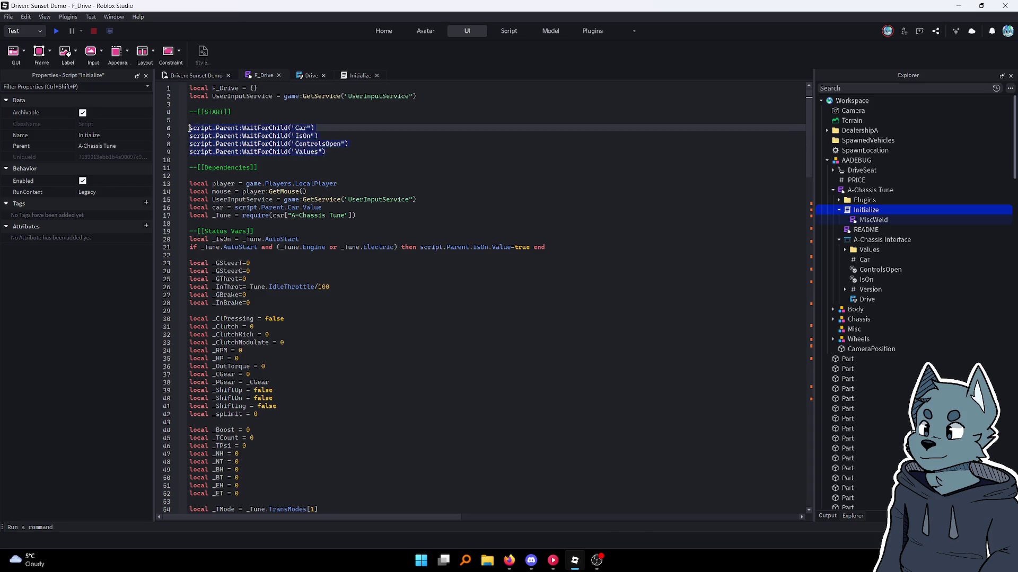
left_click(238, 119)
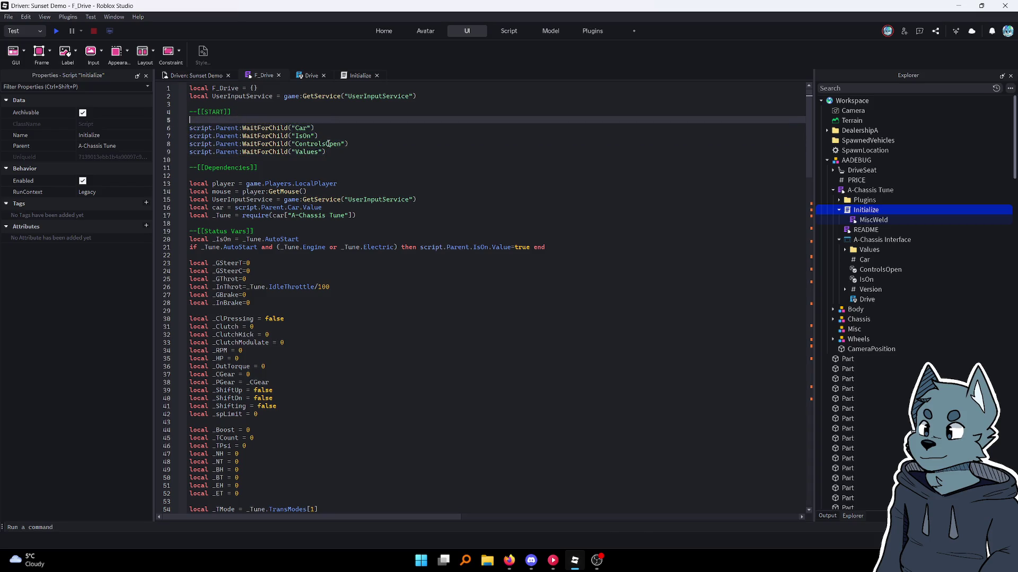
key("Return")
type("--[[")
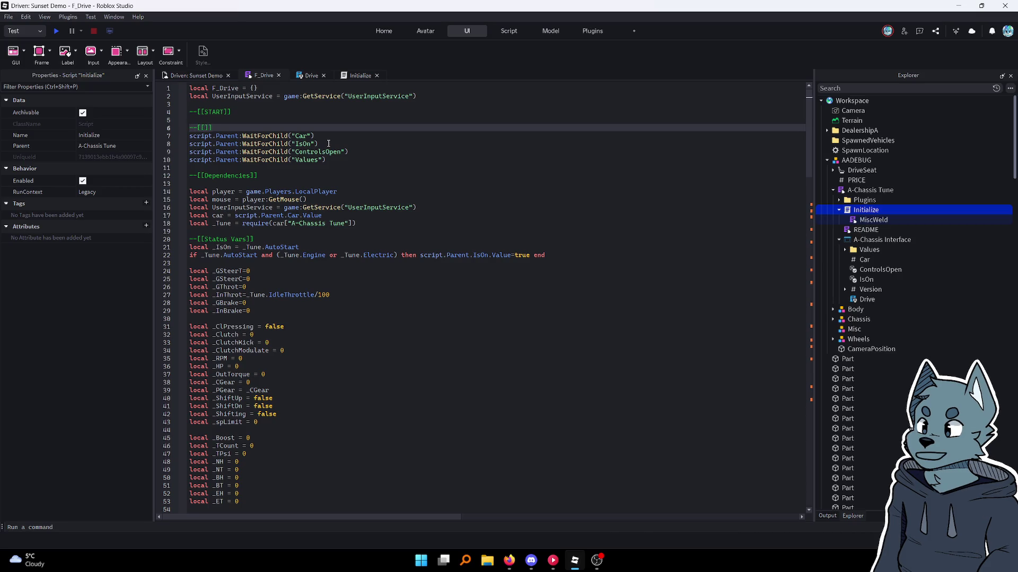
key("Delete")
key("Delete")
left_click(351, 162)
type("]]")
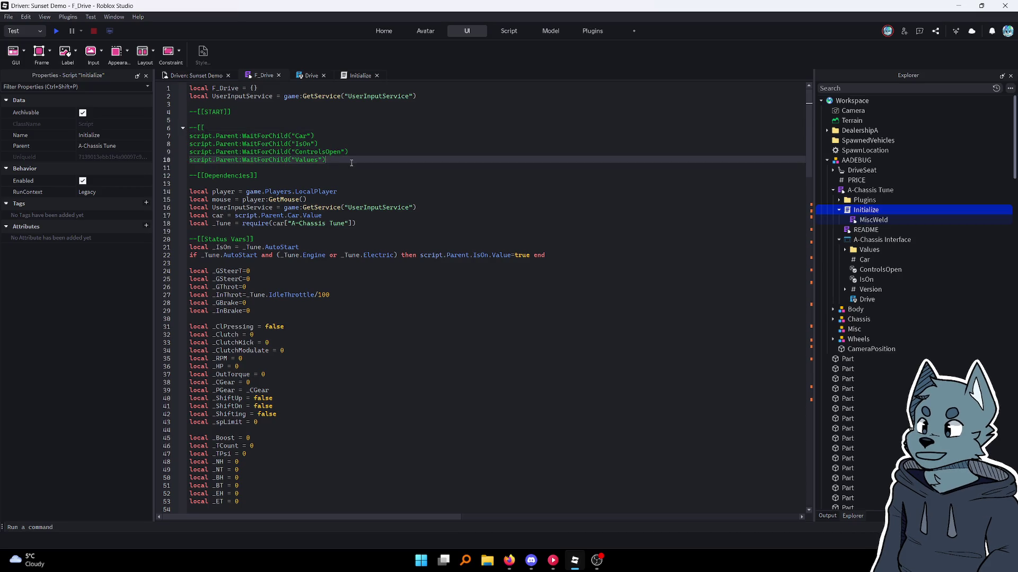
key("Return")
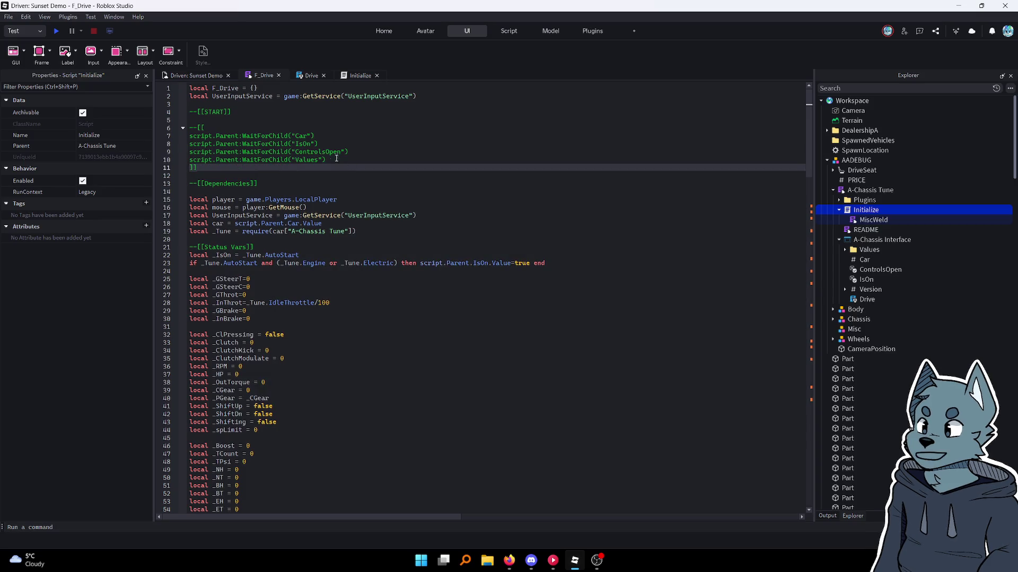
left_click(311, 75)
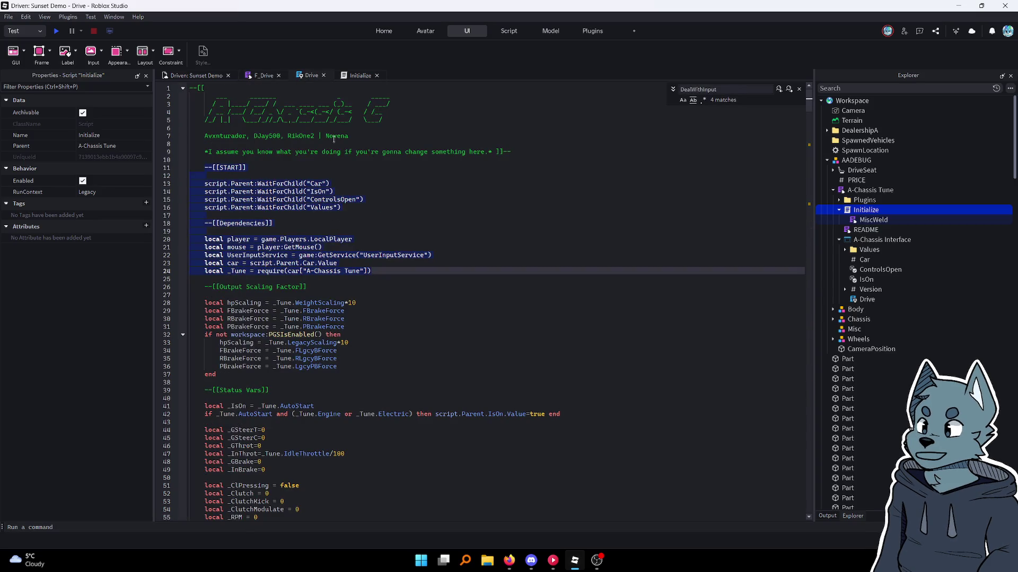
Add a 'Modified into Framework by' credit line with the author's username below Drive's header credits
left_click(325, 152)
key("Down")
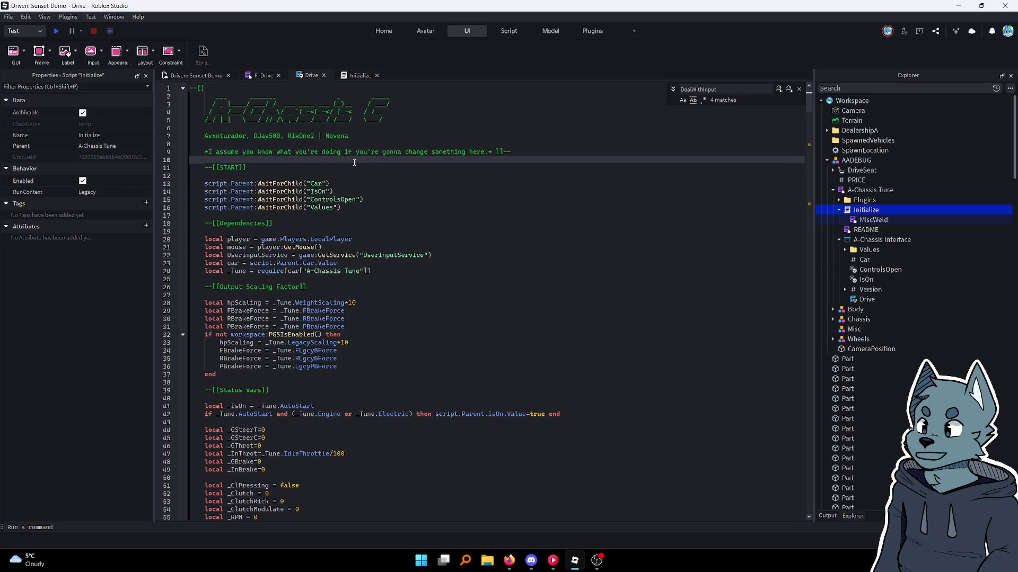
left_click(536, 152)
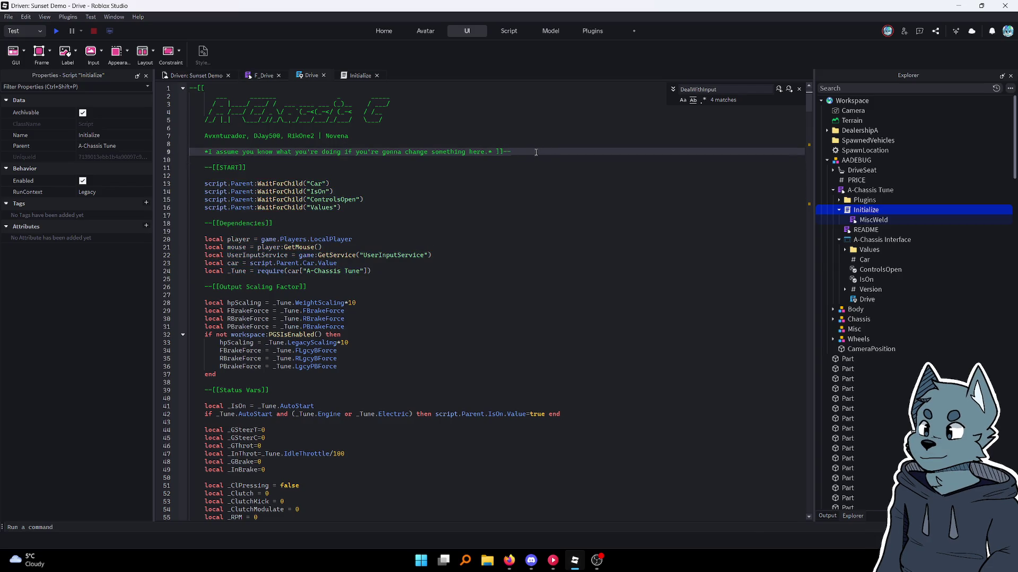
left_click(413, 118)
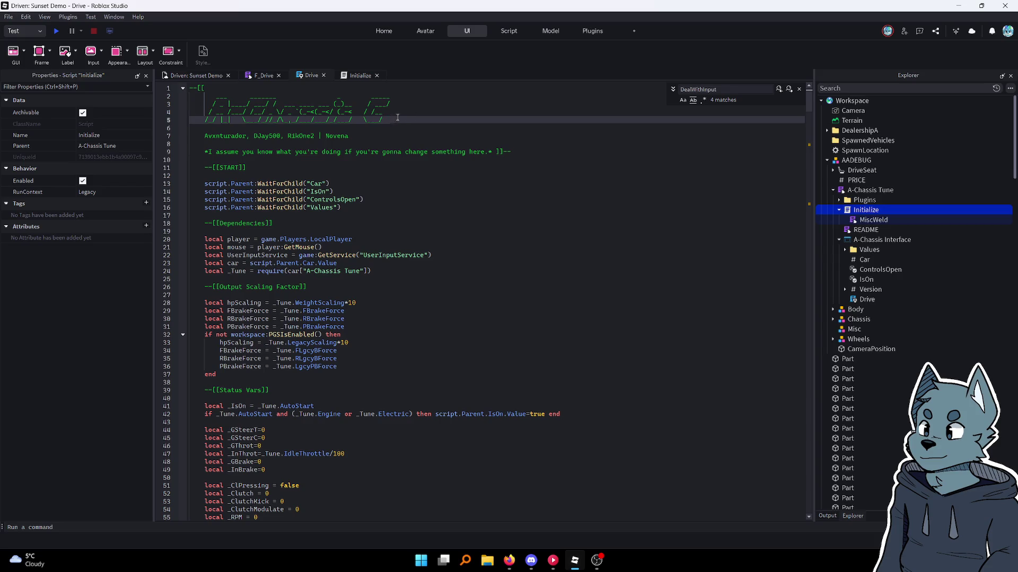
key("Up")
key("Up")
key("Up")
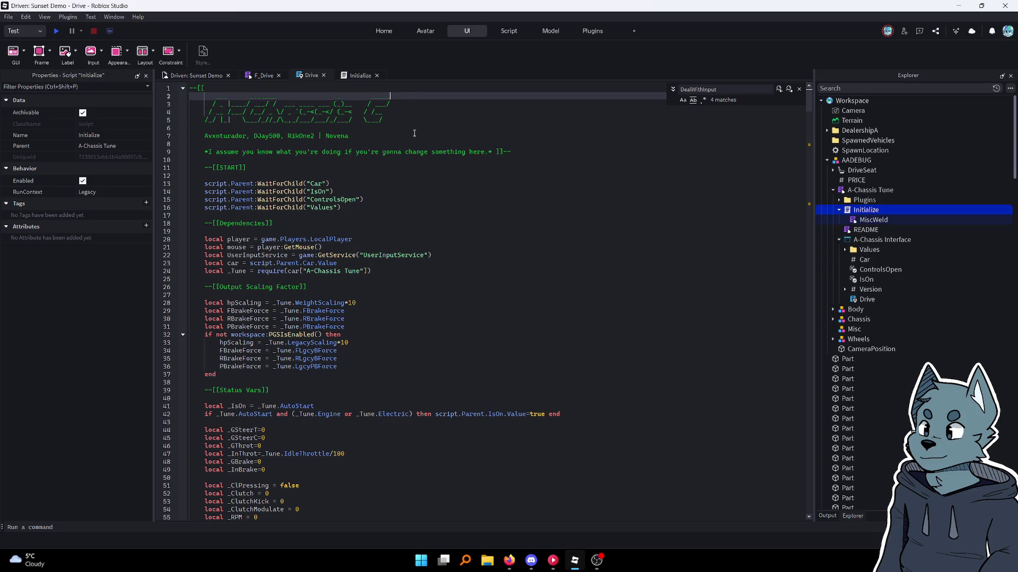
left_click(414, 131)
left_click(408, 136)
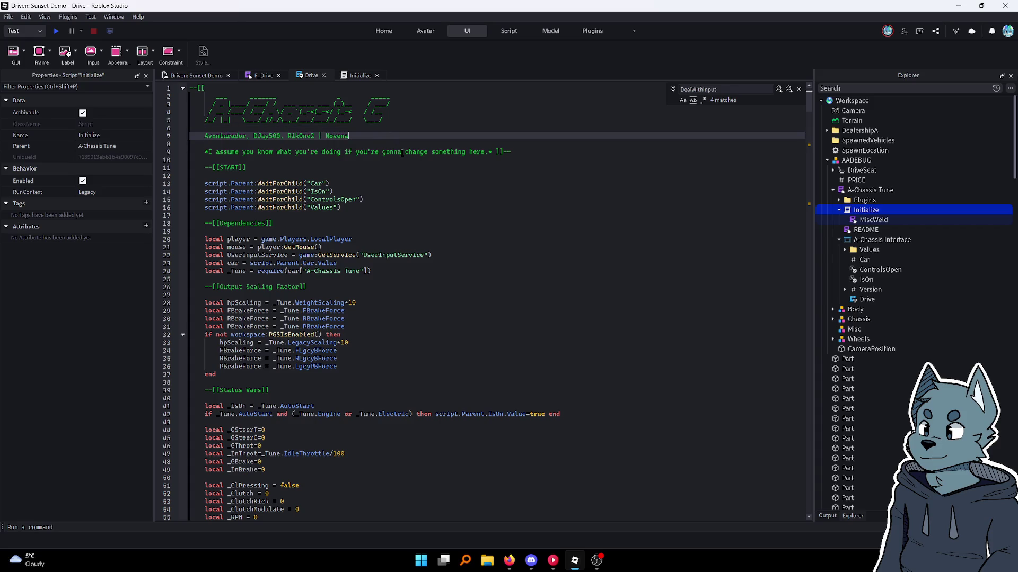
key("Return")
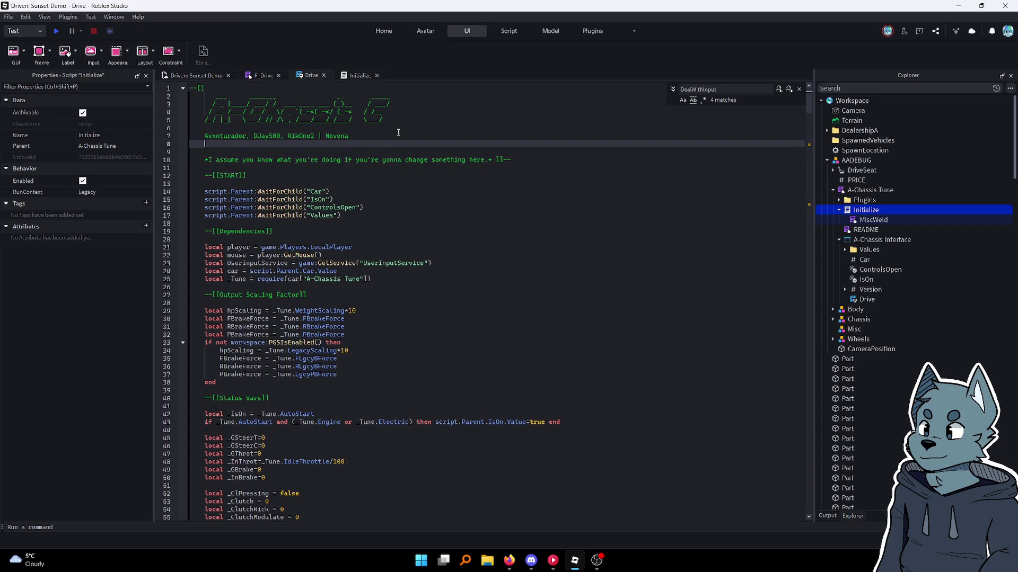
type("Mof")
key("BackSpace")
key("BackSpace")
type("dified ")
type("into Frame")
type("work by Quadro")
type("Fur.")
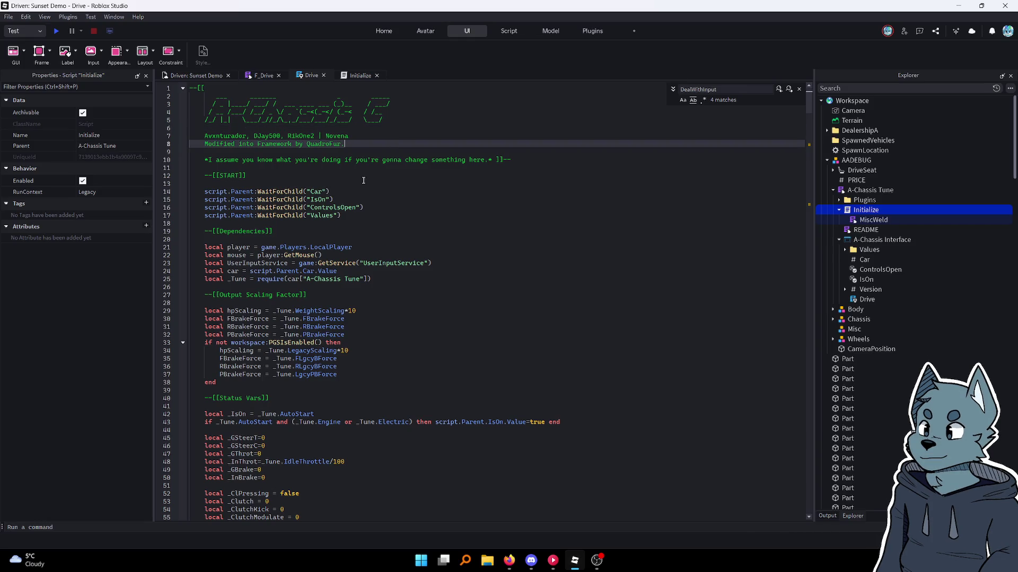
Cut Drive's five dependency declarations and paste them back under the Dependencies heading
left_click(373, 208)
left_click_drag(372, 279, 200, 246)
key("ctrl+c")
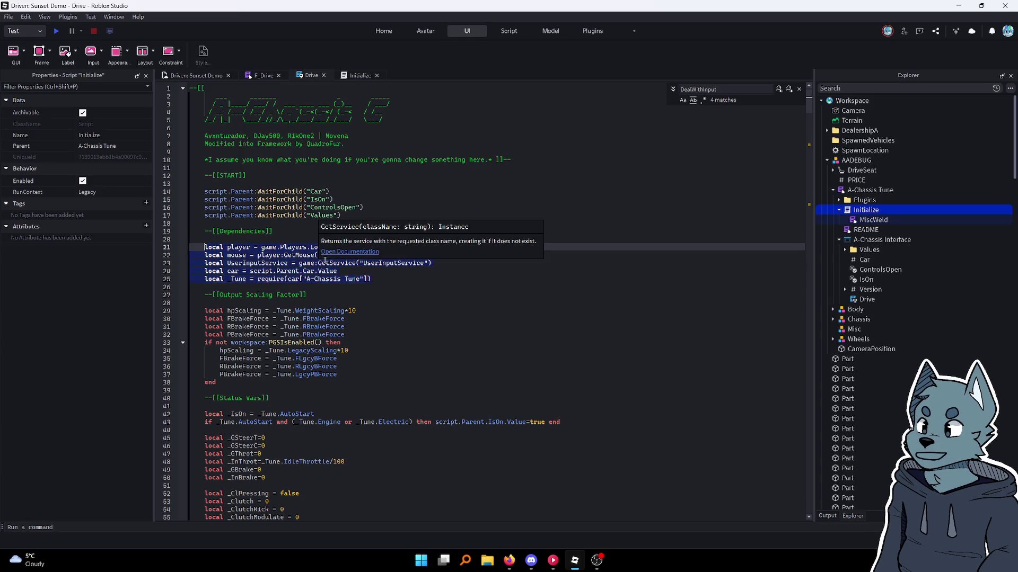
key("BackSpace")
key("BackSpace")
key("BackSpace")
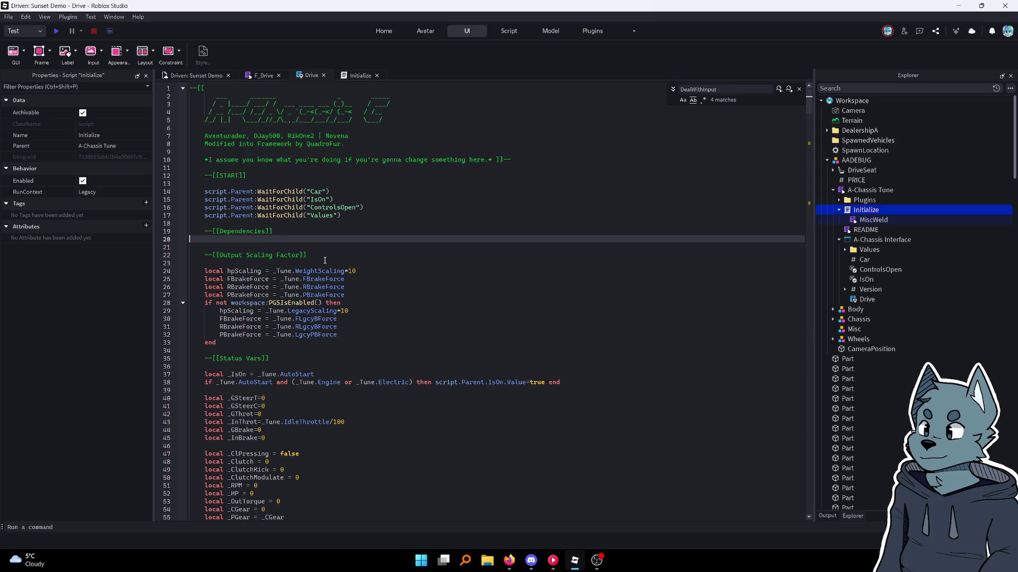
left_click(268, 76)
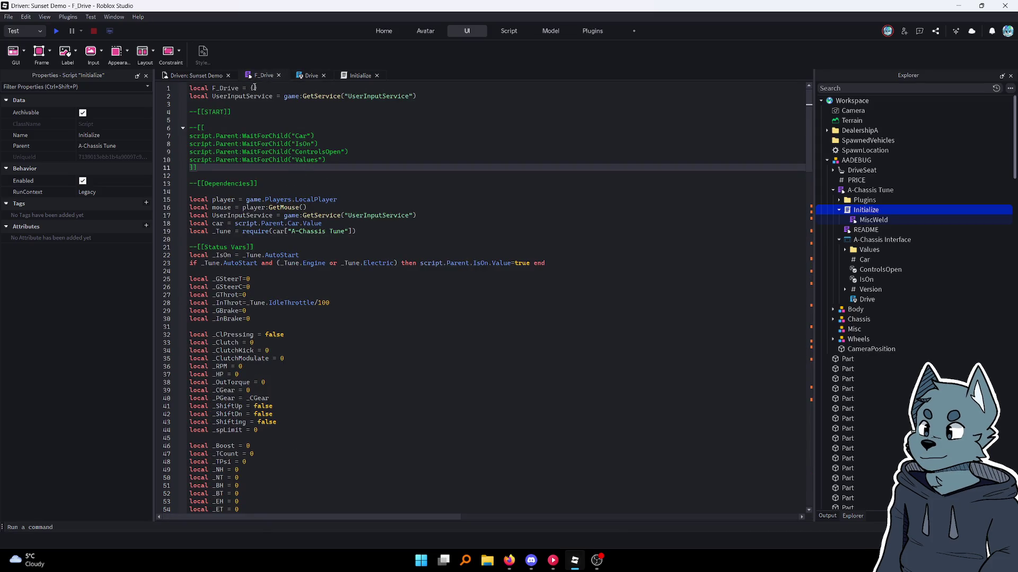
left_click(298, 79)
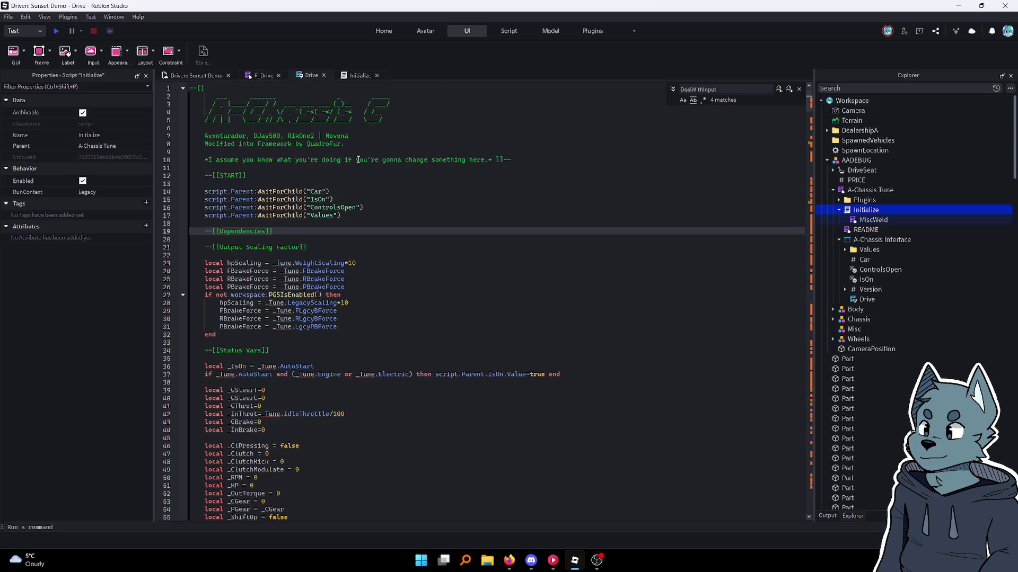
key("ctrl+v")
left_click(461, 335)
scroll(471, 338, "down", 8)
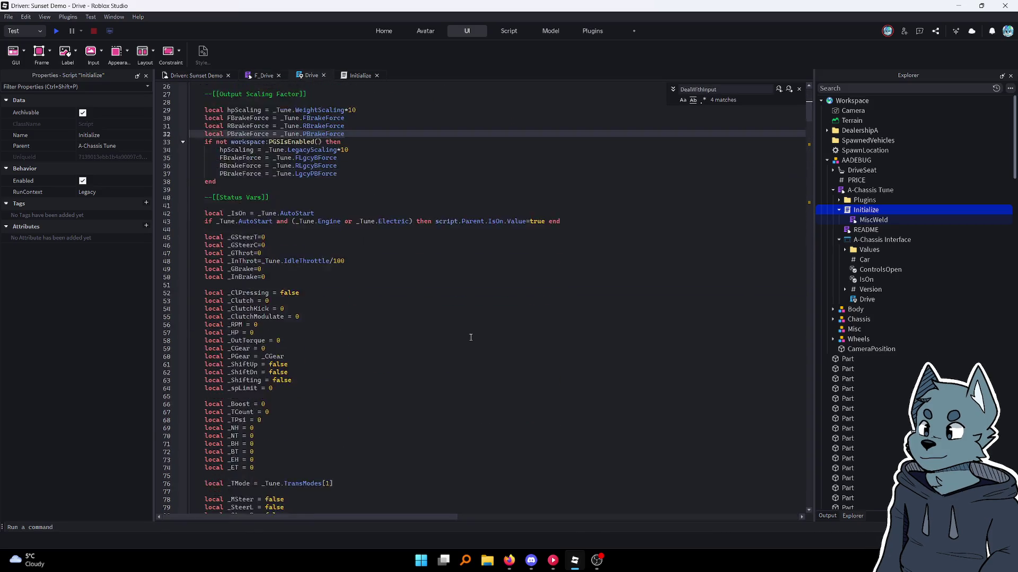
scroll(471, 338, "down", 15)
scroll(471, 337, "down", 8)
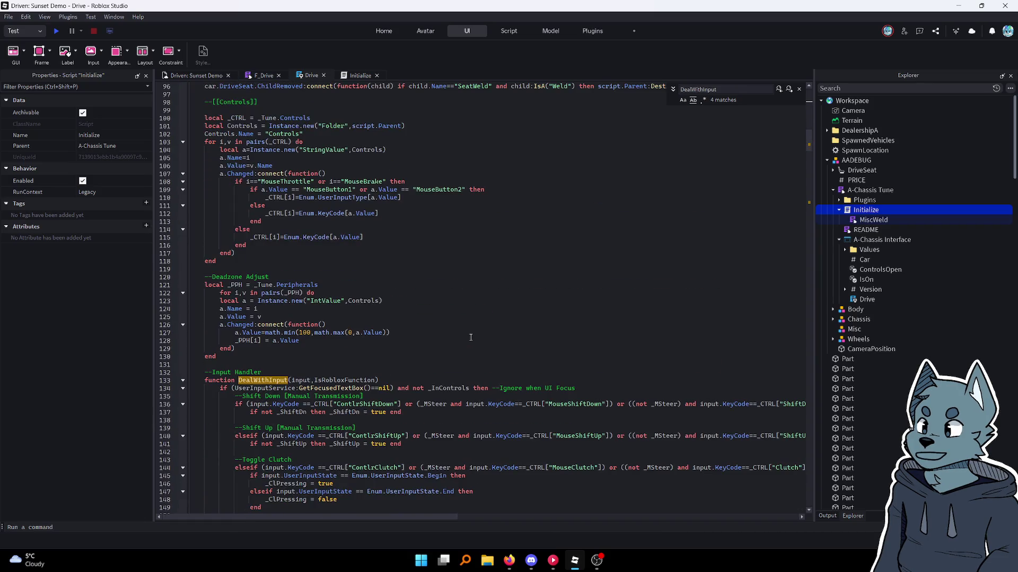
left_click(197, 77)
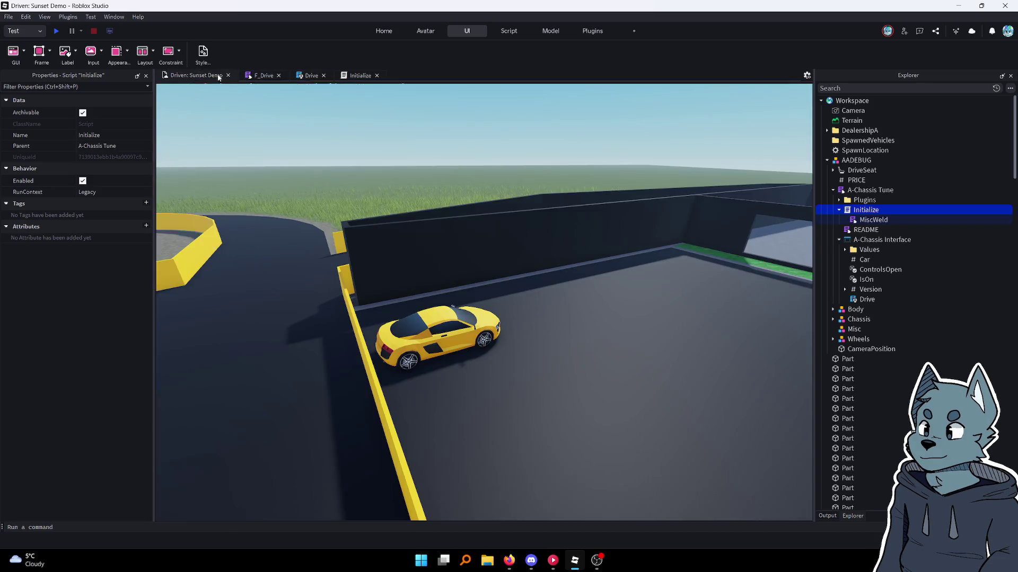
left_click(300, 79)
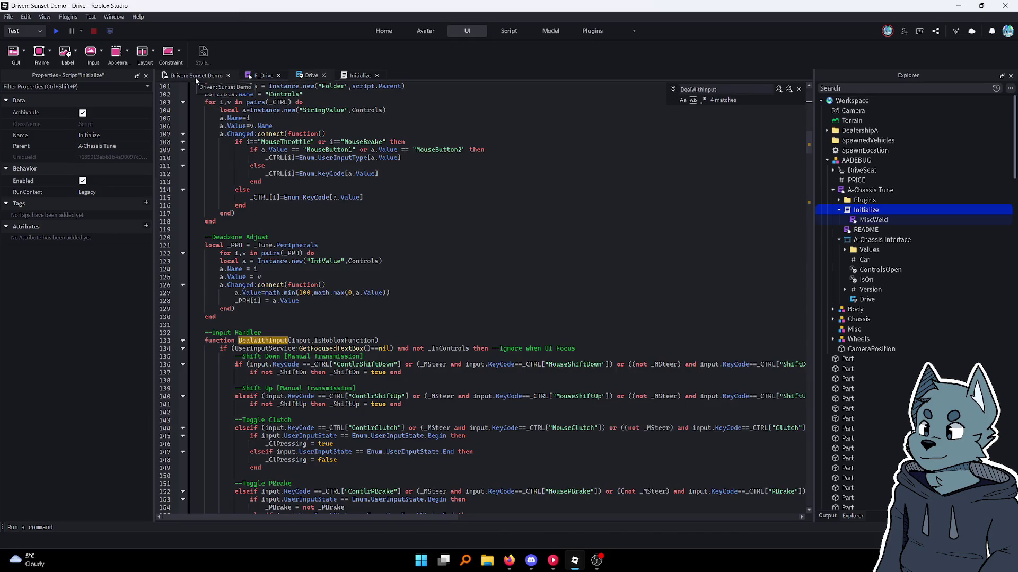
scroll(300, 198, "up", 20)
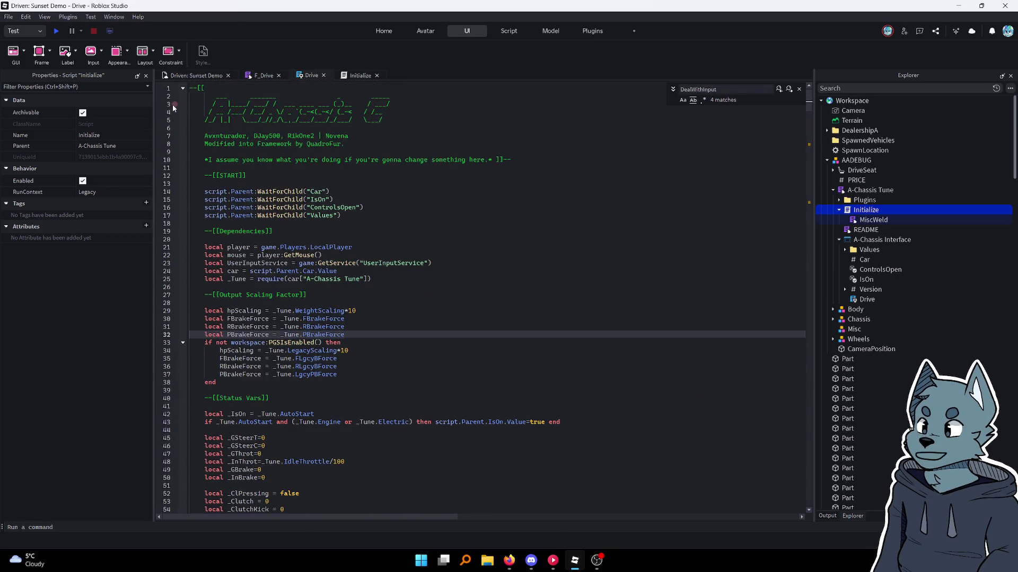
left_click(185, 77)
left_click(439, 339)
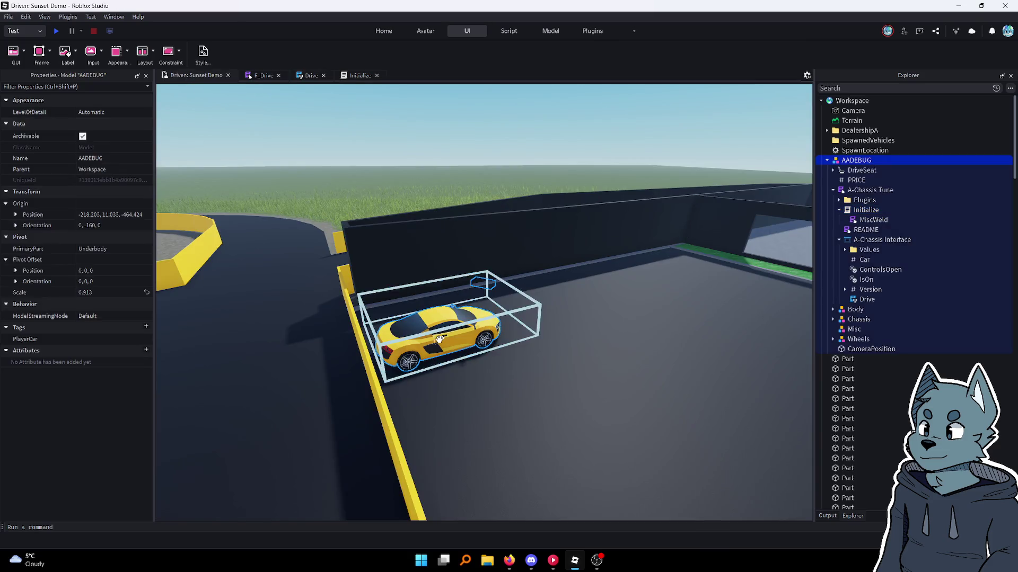
left_click(840, 210)
double_click(870, 190)
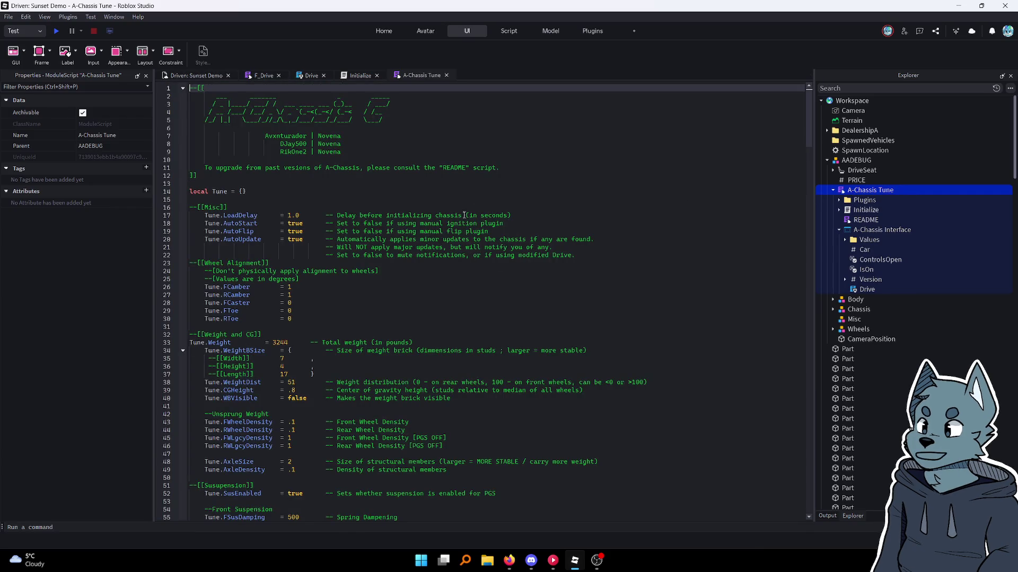
double_click(867, 289)
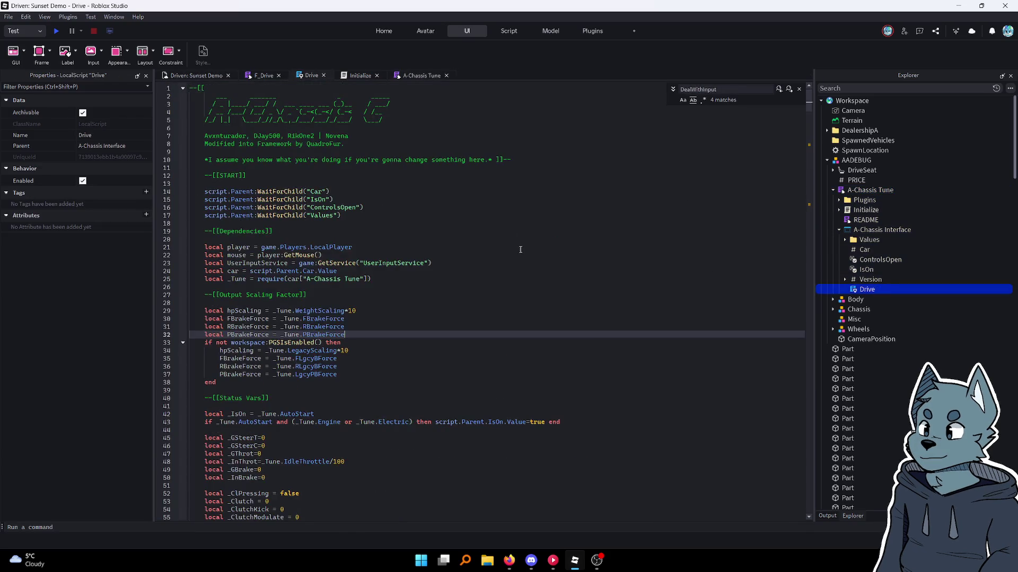
scroll(520, 250, "down", 20)
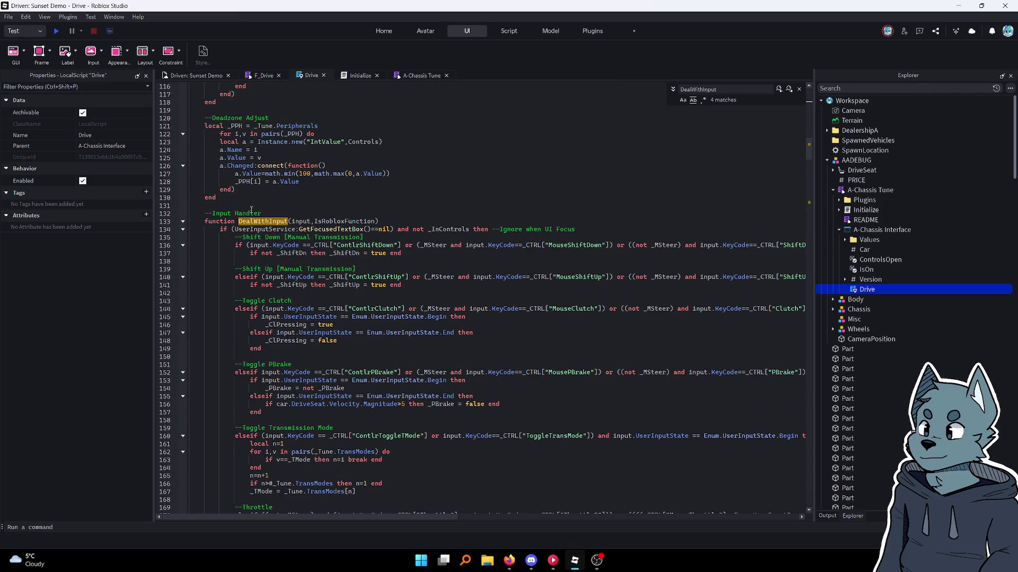
mouse_move(198, 222)
left_mouse_down()
mouse_move(243, 240)
mouse_move(318, 371)
mouse_move(377, 394)
left_mouse_up()
scroll(252, 257, "down", 20)
scroll(318, 371, "up", 2)
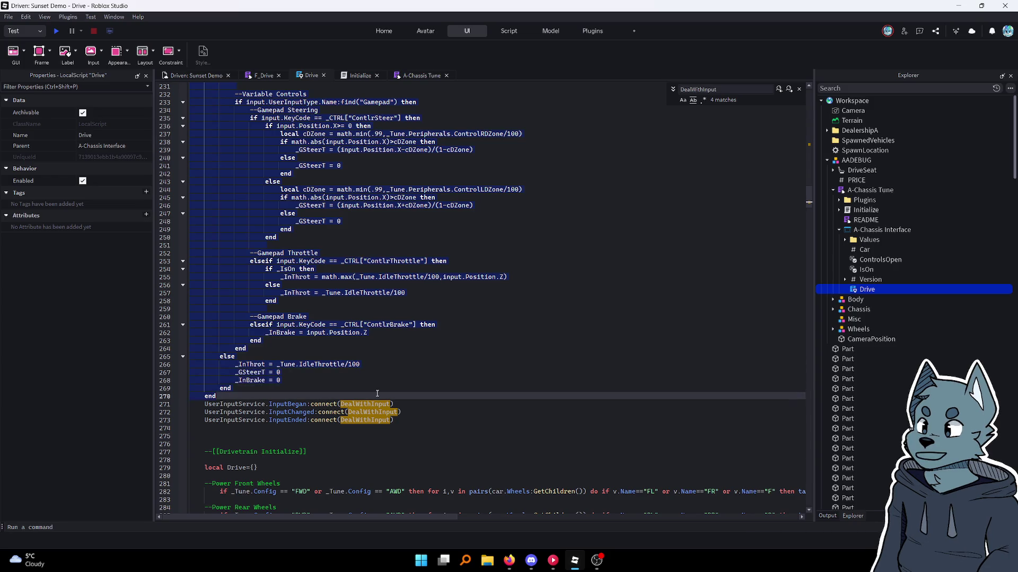
key("Delete")
scroll(377, 393, "up", 20)
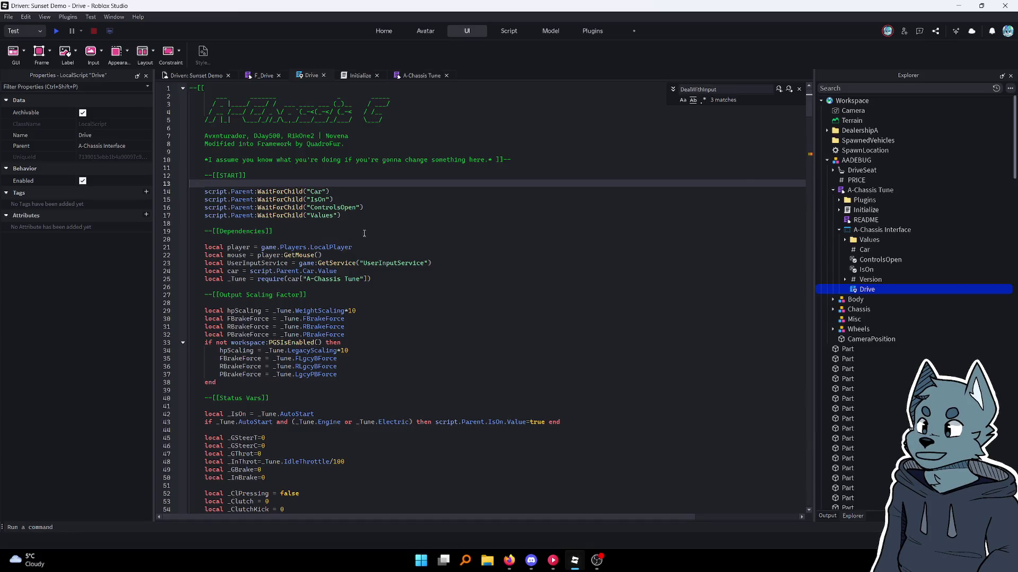
Add local F_Drive = require(game.ReplicatedStorage.Frameworks.F_Drive) below Drive's local player line
left_click(402, 244)
key("Return")
key("Return")
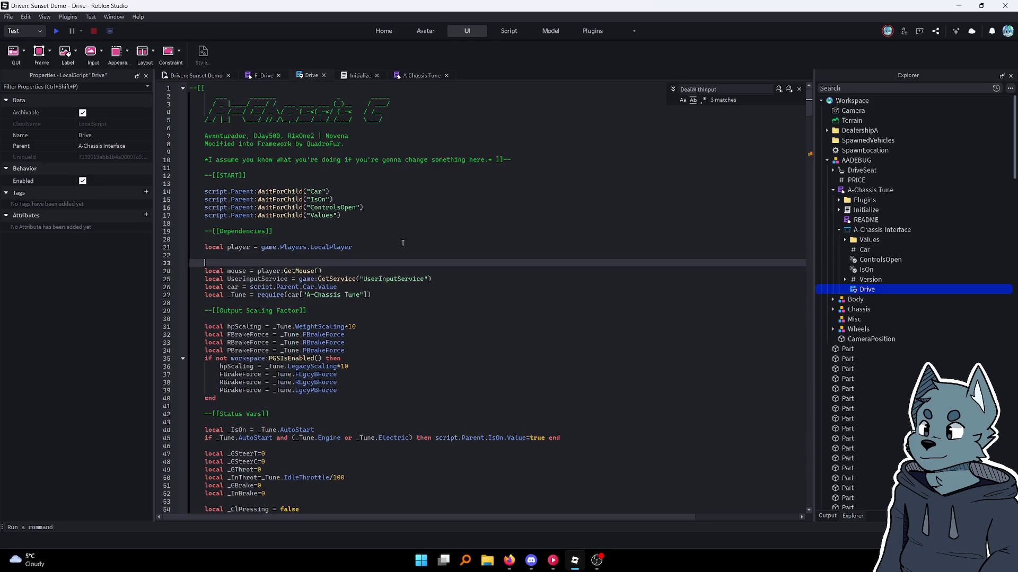
key("Up")
type("local F")
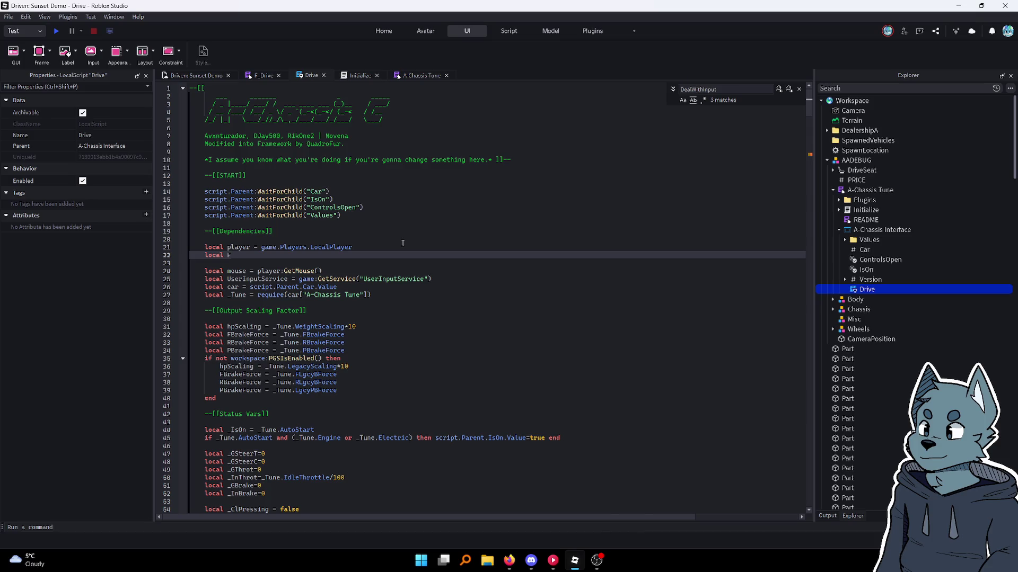
type("rDrive")
key("BackSpace")
key("BackSpace")
key("BackSpace")
type("e = game.r")
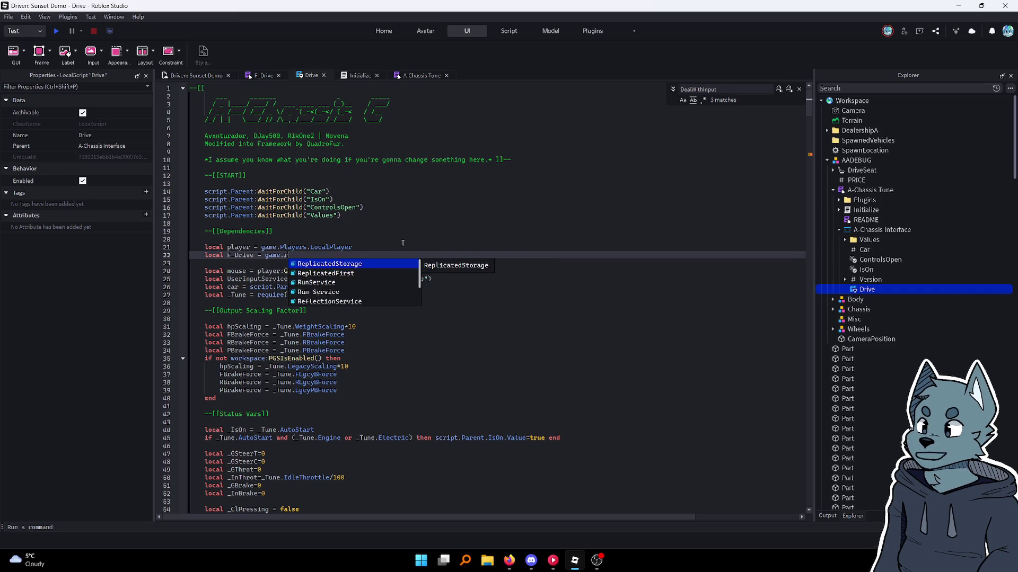
key("Tab")
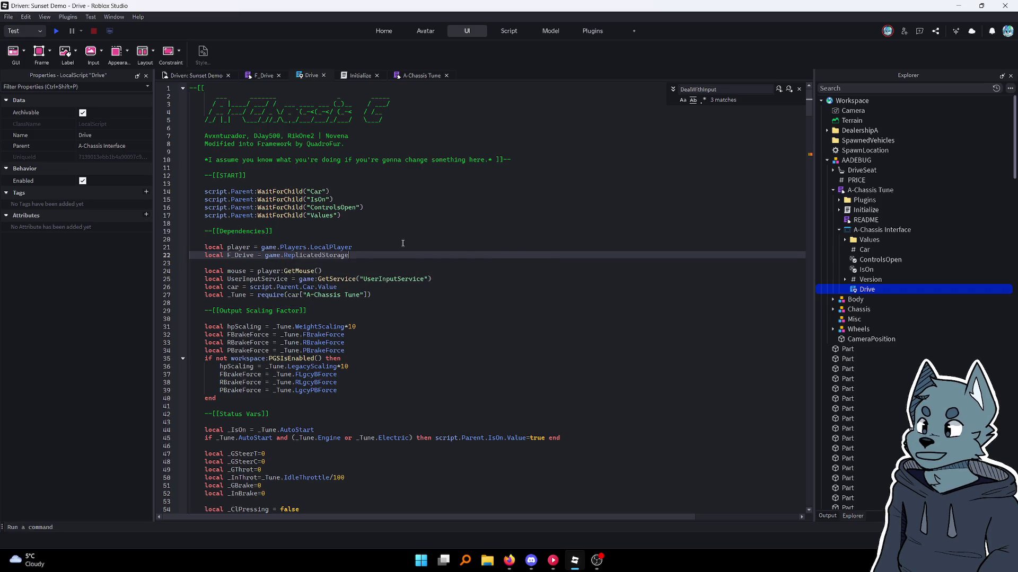
type(".,f")
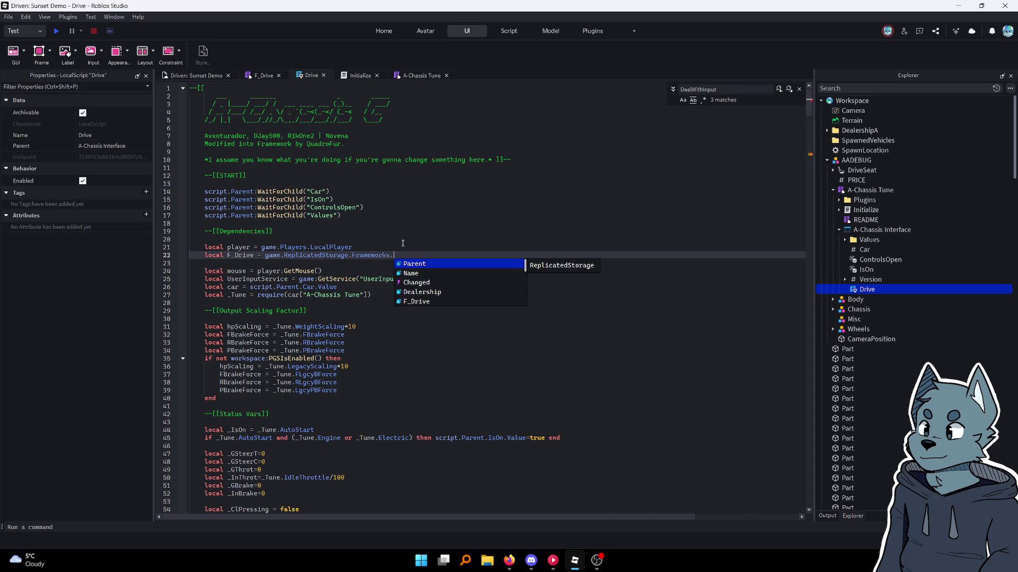
key("Down")
key("Down")
key("Down")
key("Tab")
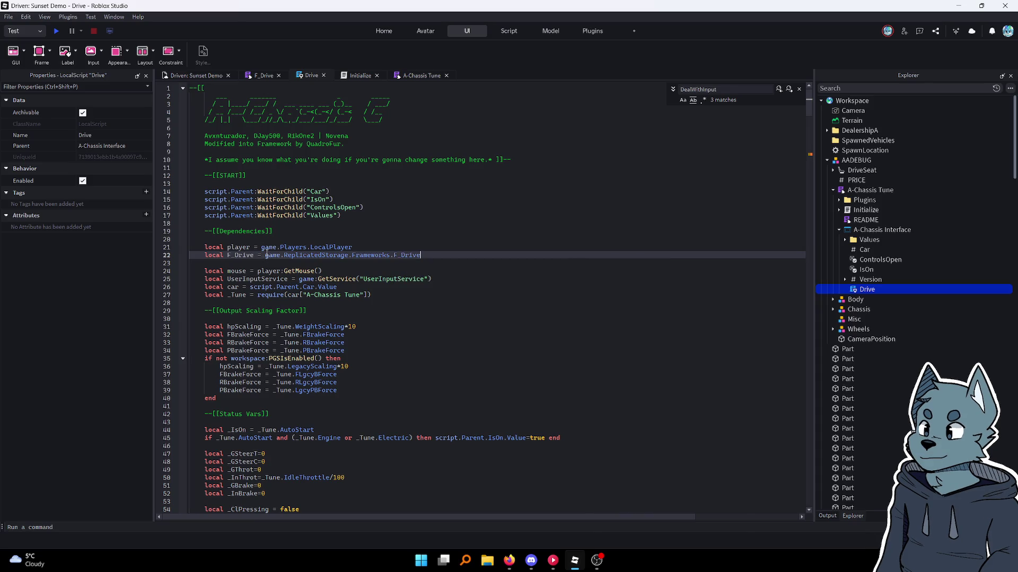
type("requi")
key("Tab")
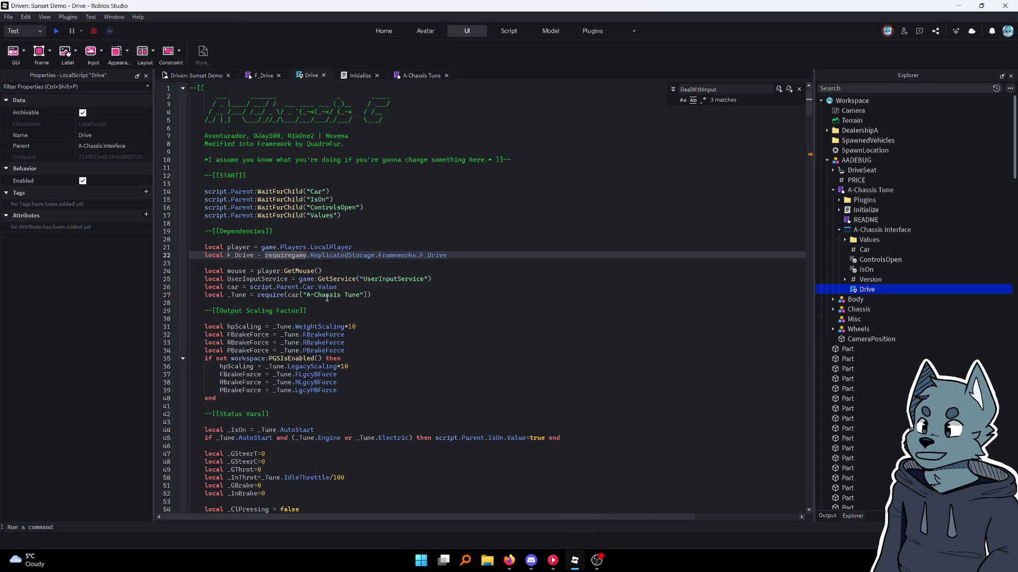
type("(")
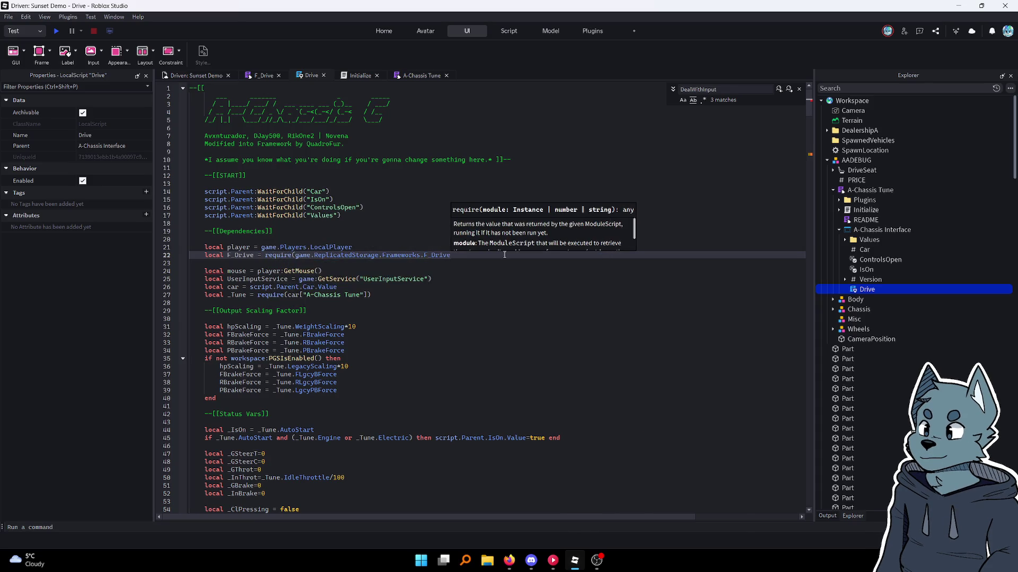
type(")")
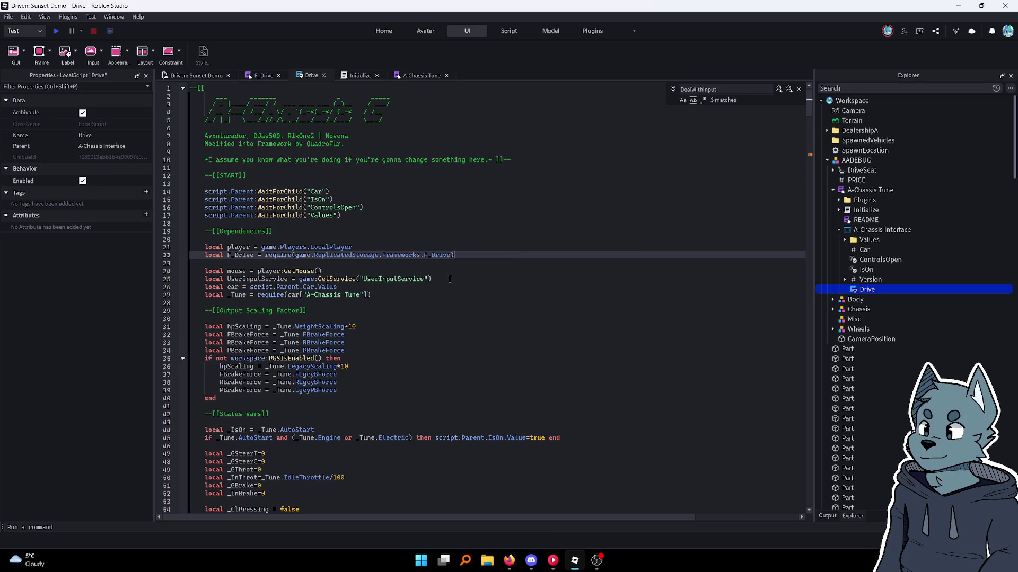
Scroll through the F_Drive module, then open the A-Chassis Tune's Initialize script
left_click(262, 75)
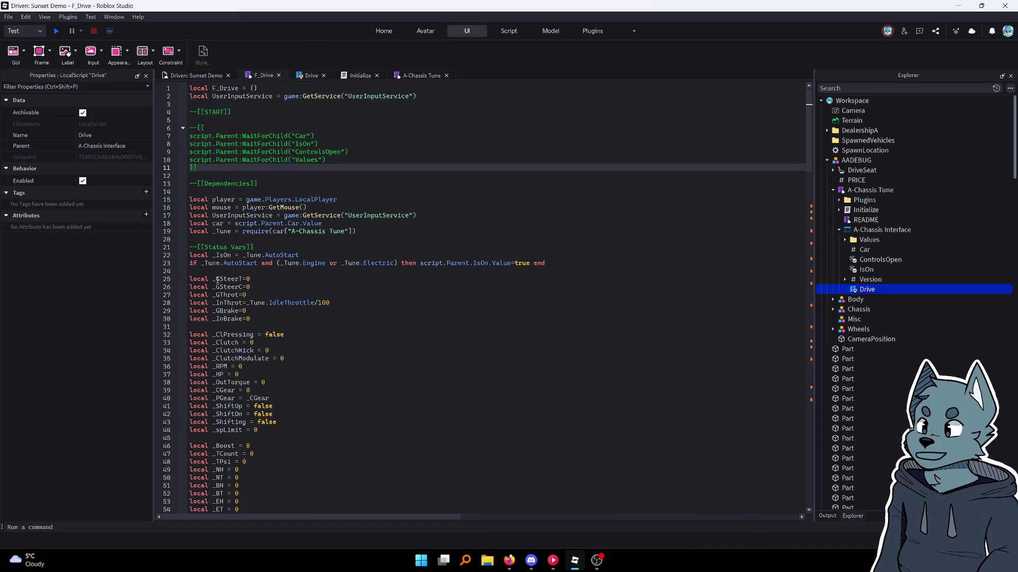
scroll(277, 286, "down", 20)
scroll(276, 287, "up", 20)
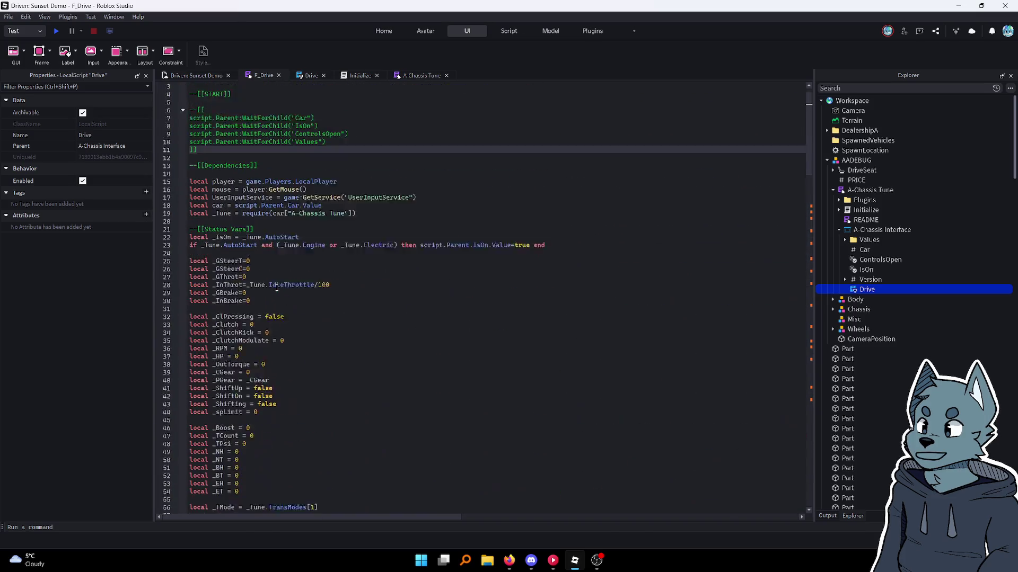
scroll(277, 287, "up", 1)
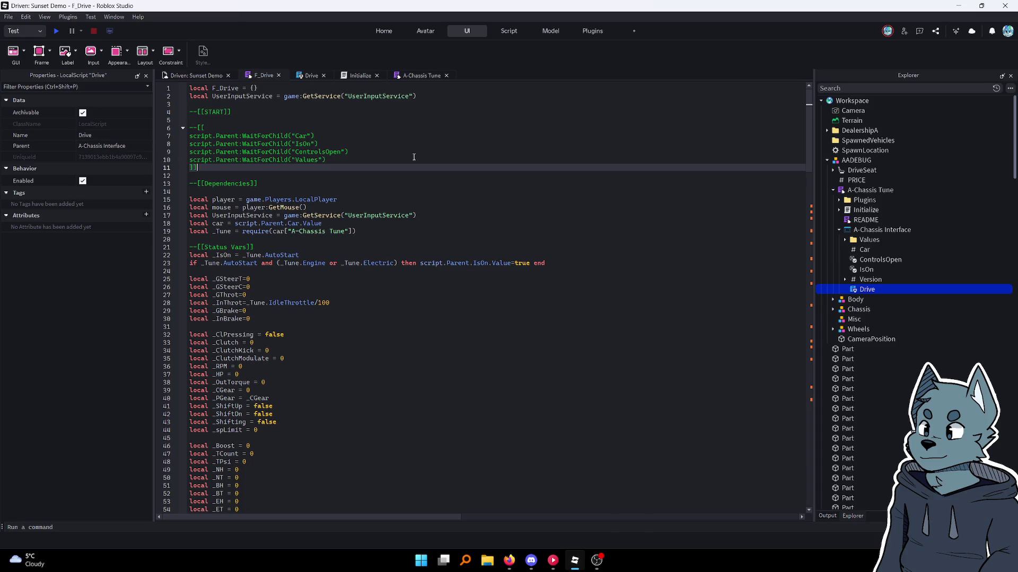
double_click(863, 211)
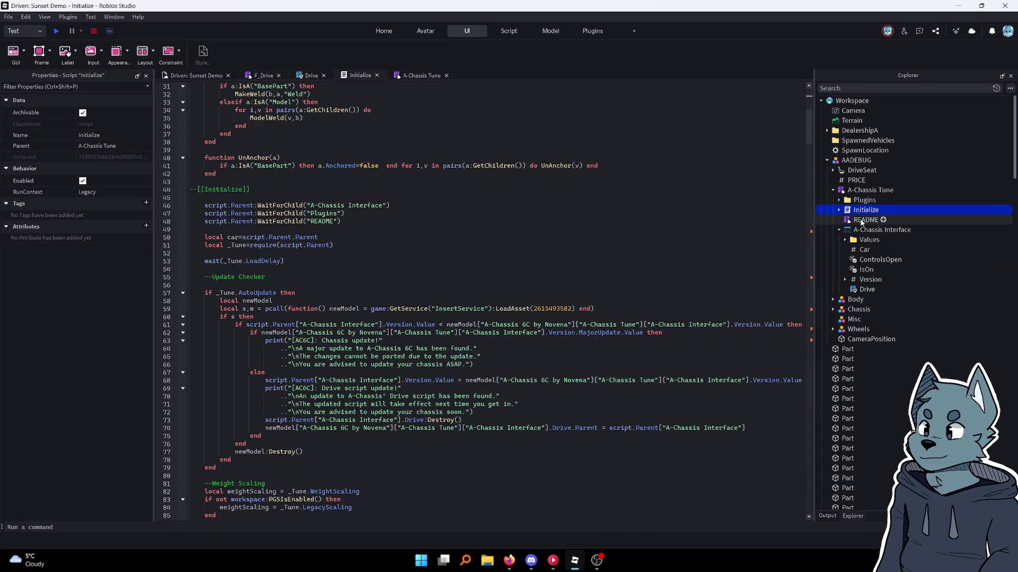
Expand the Plugins folder, skim the A-Chassis Tune settings, and return to Initialize
left_click(839, 200)
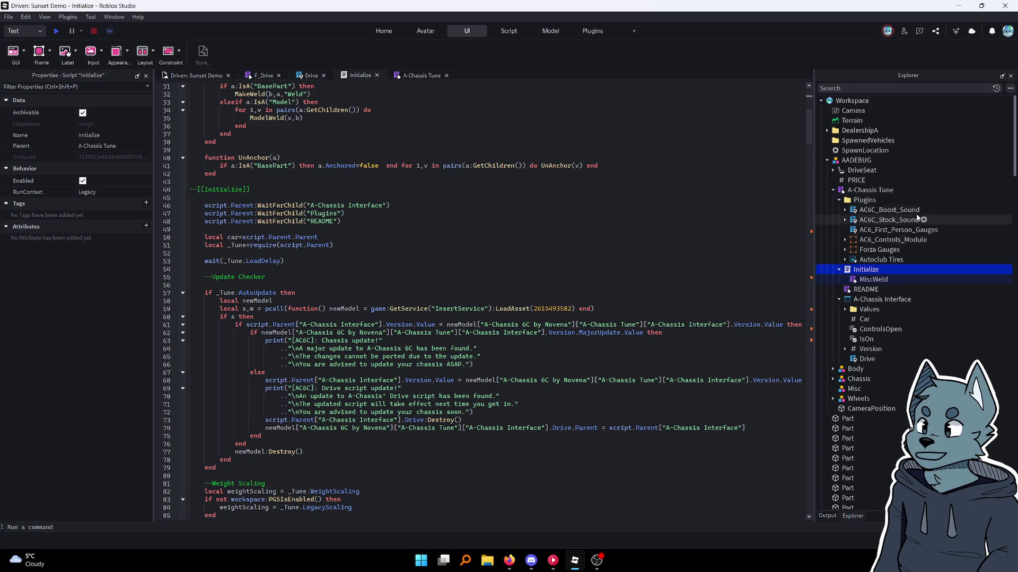
left_click(862, 190)
scroll(656, 207, "down", 20)
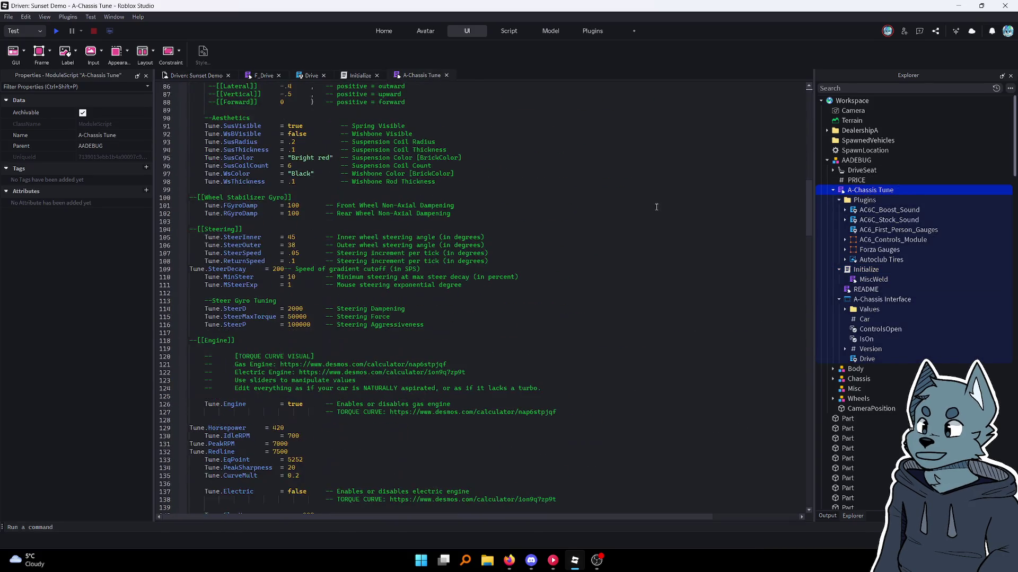
scroll(656, 206, "down", 18)
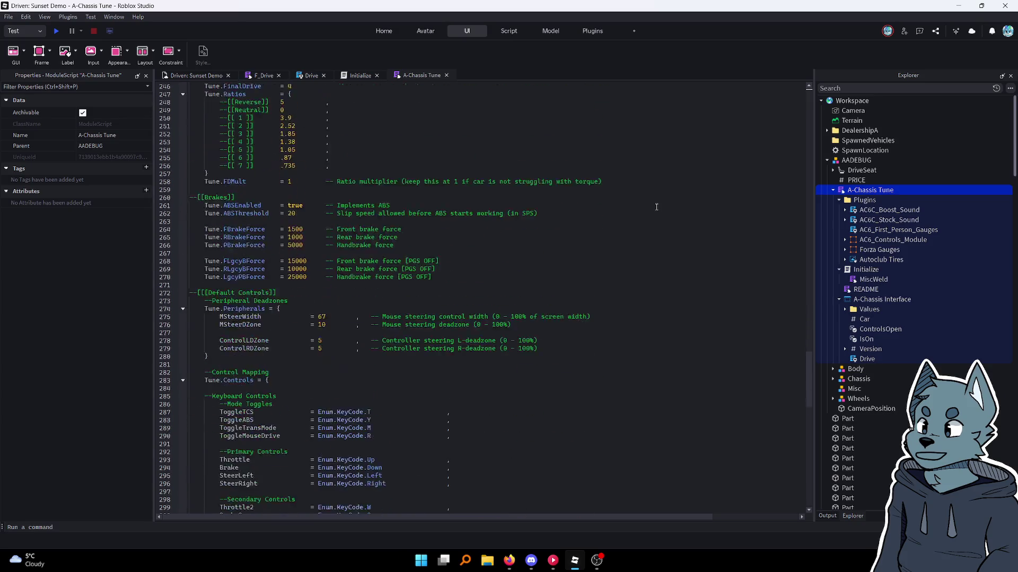
scroll(656, 207, "up", 20)
scroll(656, 207, "up", 20)
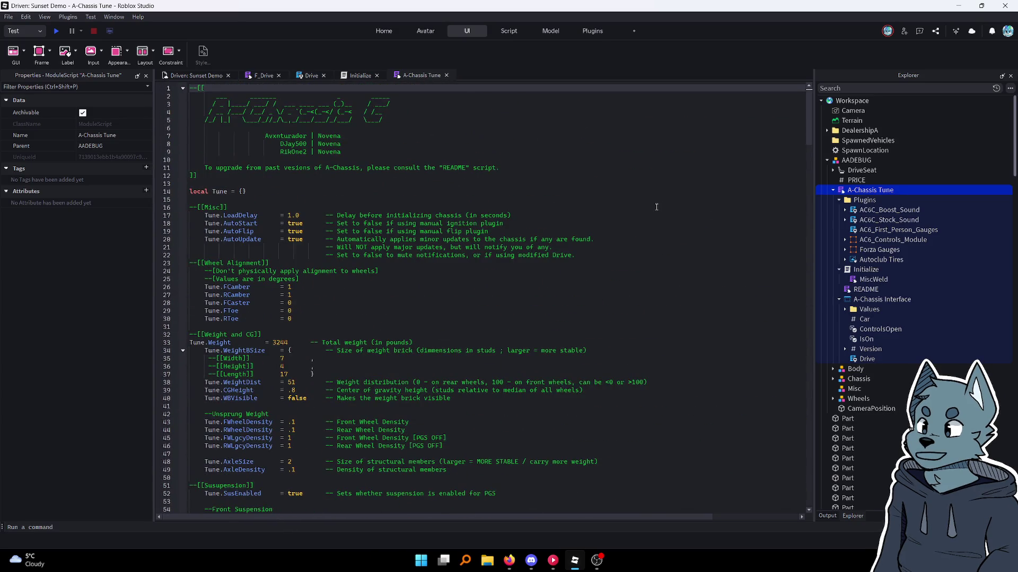
scroll(657, 207, "down", 20)
scroll(583, 221, "up", 20)
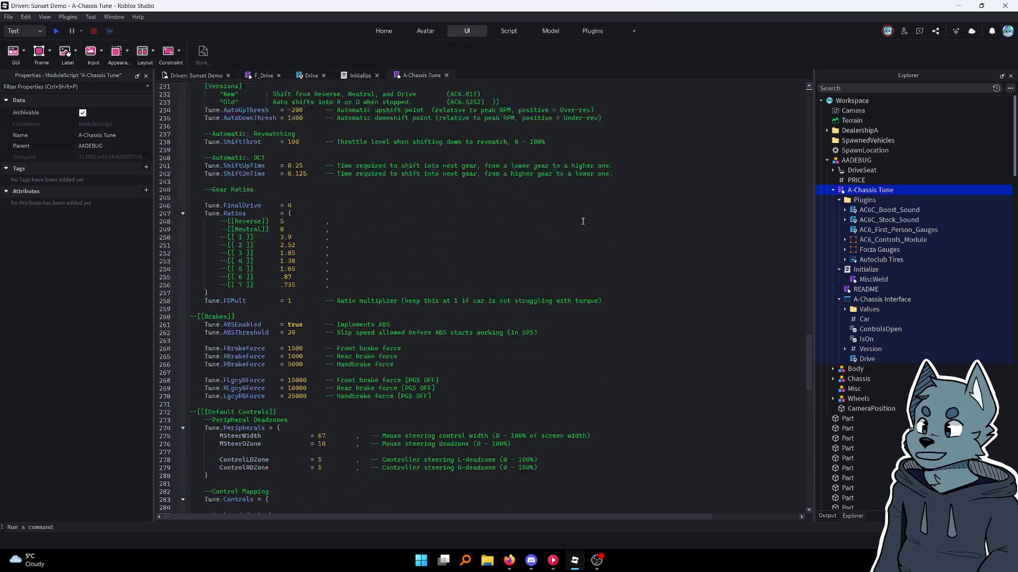
scroll(583, 221, "up", 20)
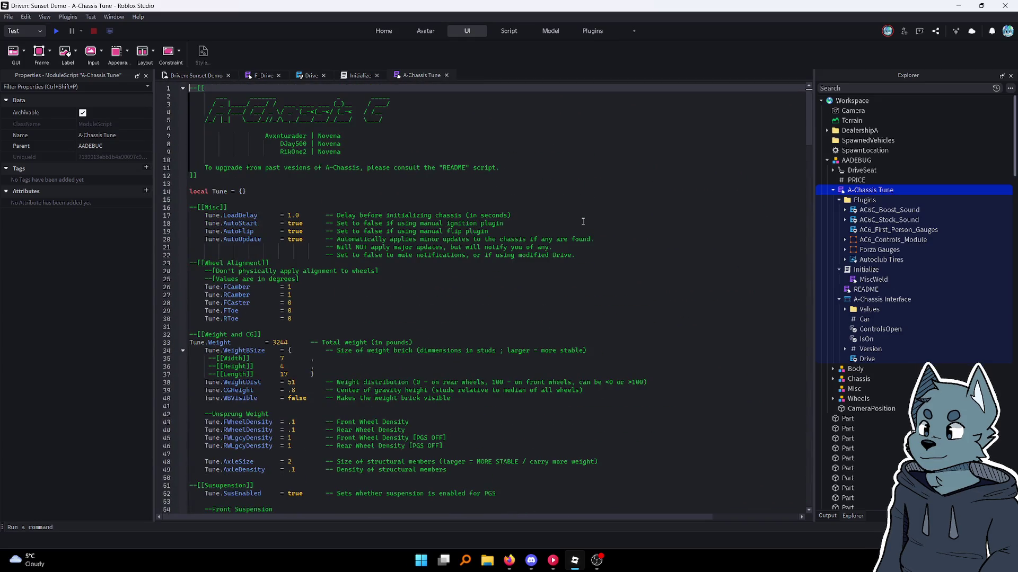
double_click(863, 271)
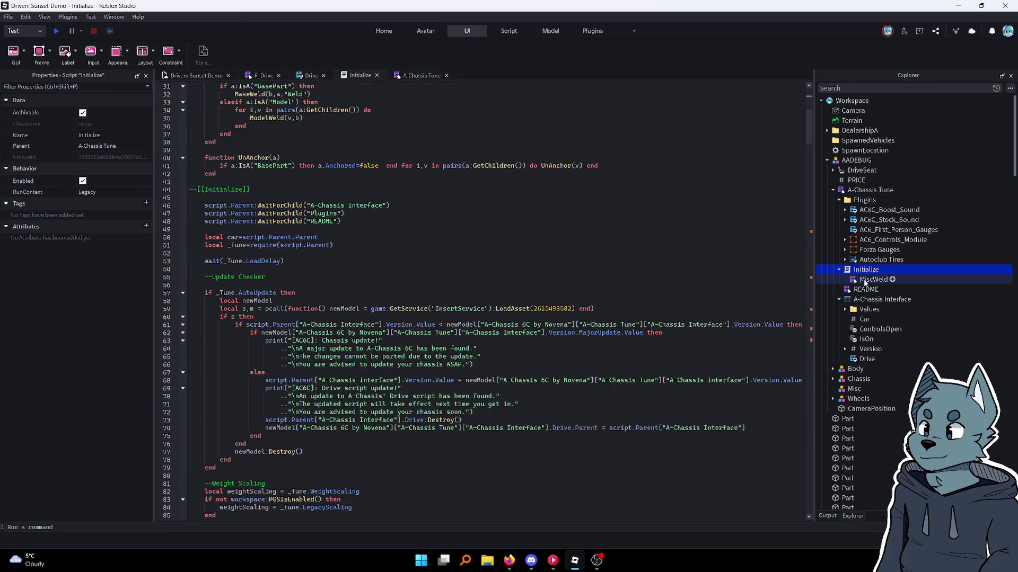
Open MiscWeld in its own tab, then scroll through the Initialize script's code
double_click(865, 280)
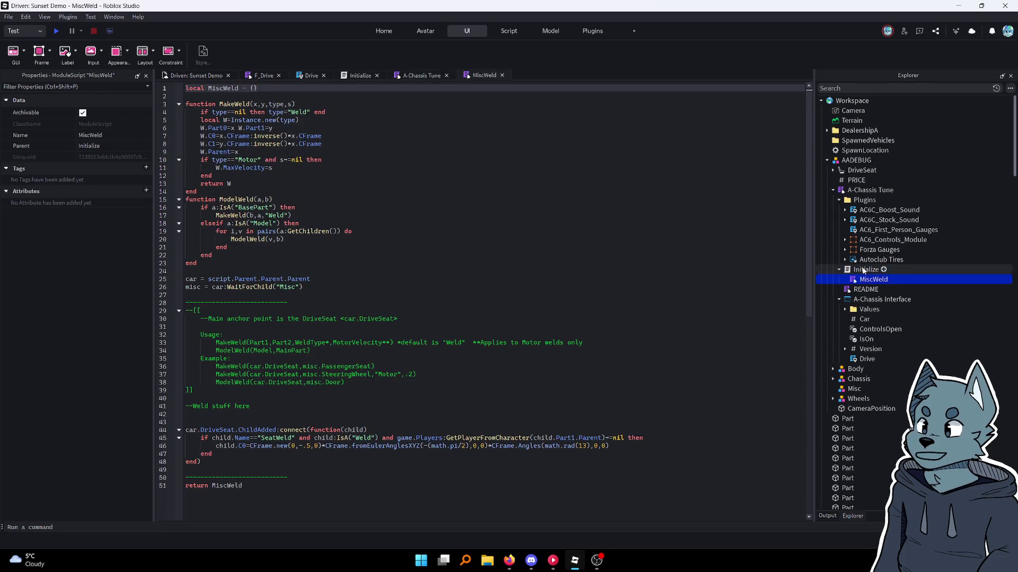
double_click(862, 271)
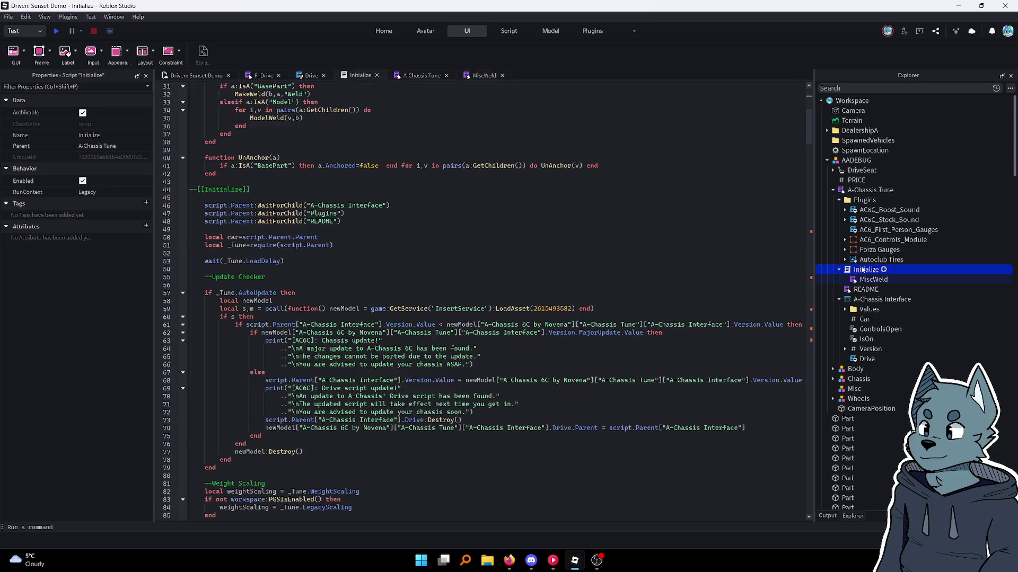
scroll(596, 236, "down", 20)
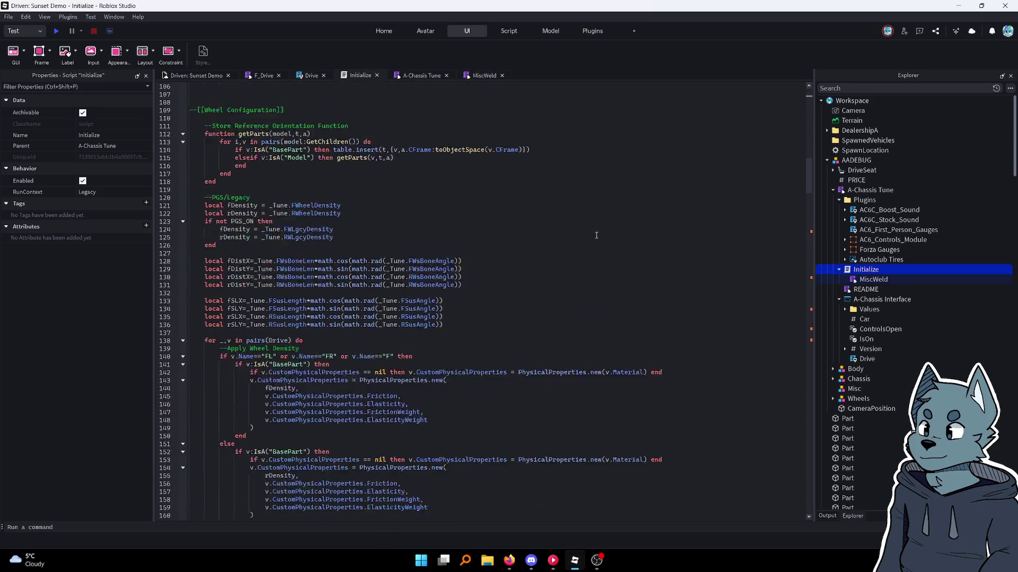
scroll(596, 235, "down", 20)
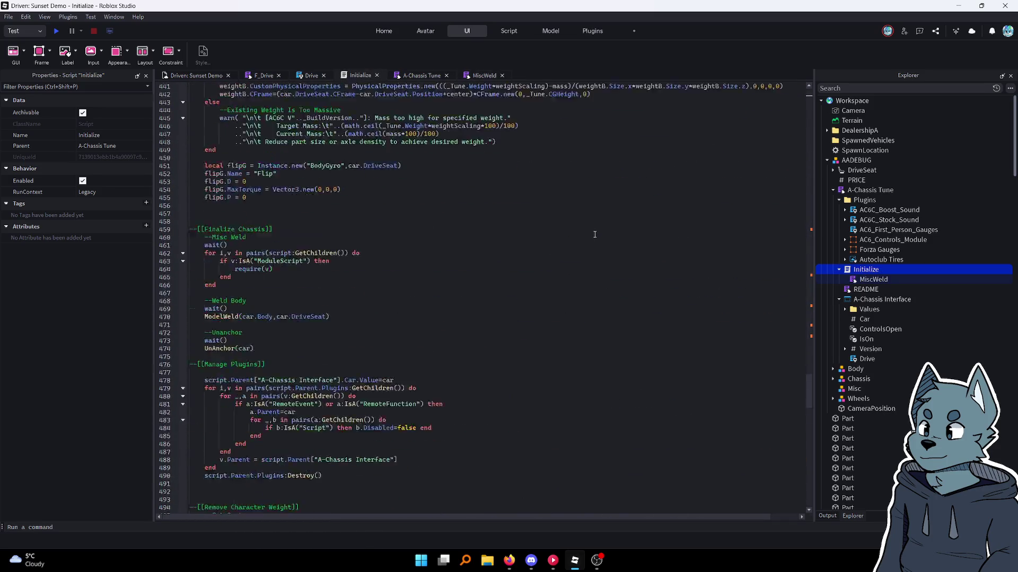
scroll(595, 234, "up", 20)
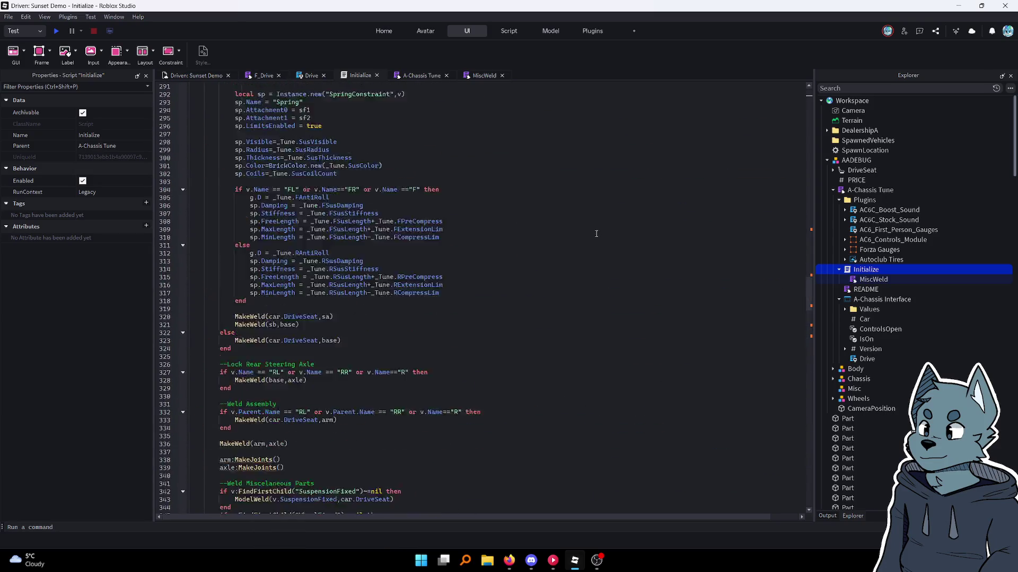
scroll(596, 233, "up", 20)
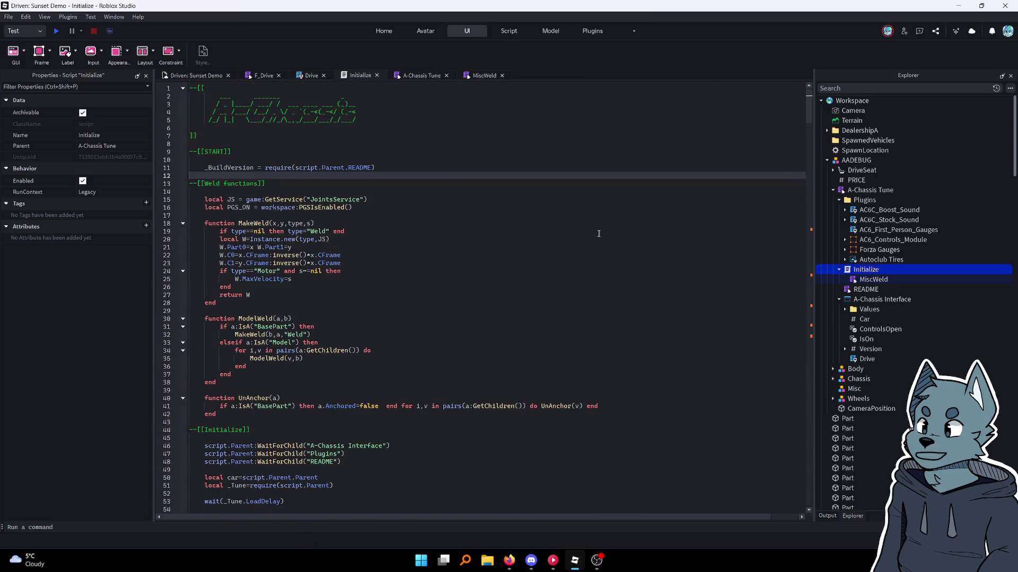
scroll(598, 234, "down", 20)
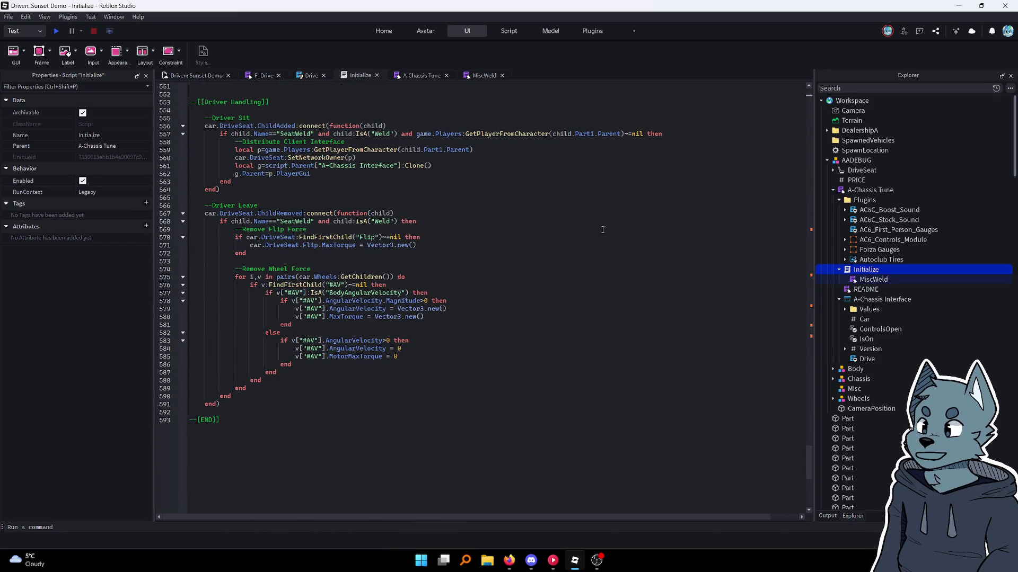
scroll(603, 230, "up", 15)
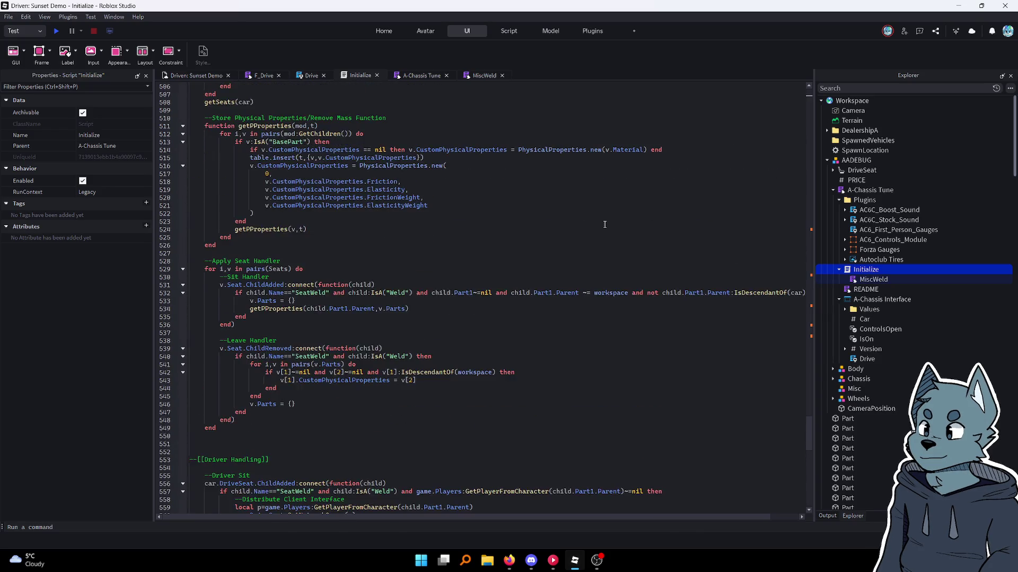